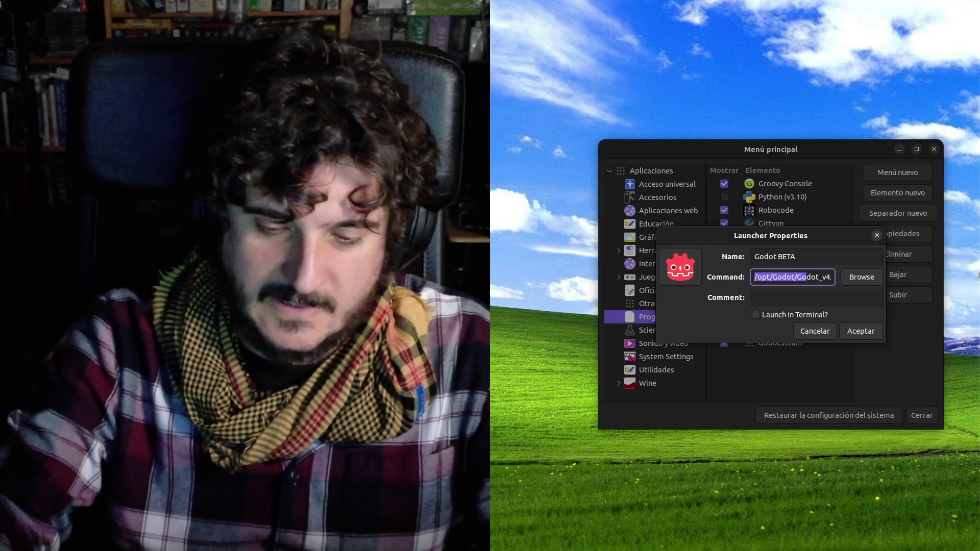
- Change the BETA launcher's Command from the v4.7 dev1 build to dev2 and save it
key(Left)
key(Left)
key(Left)
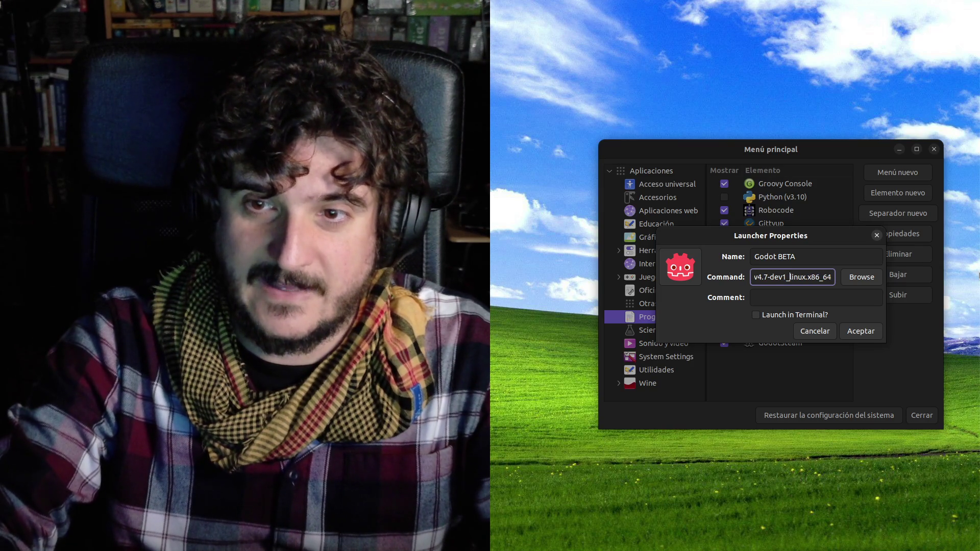
key(BackSpace)
text(2)
click(867, 332)
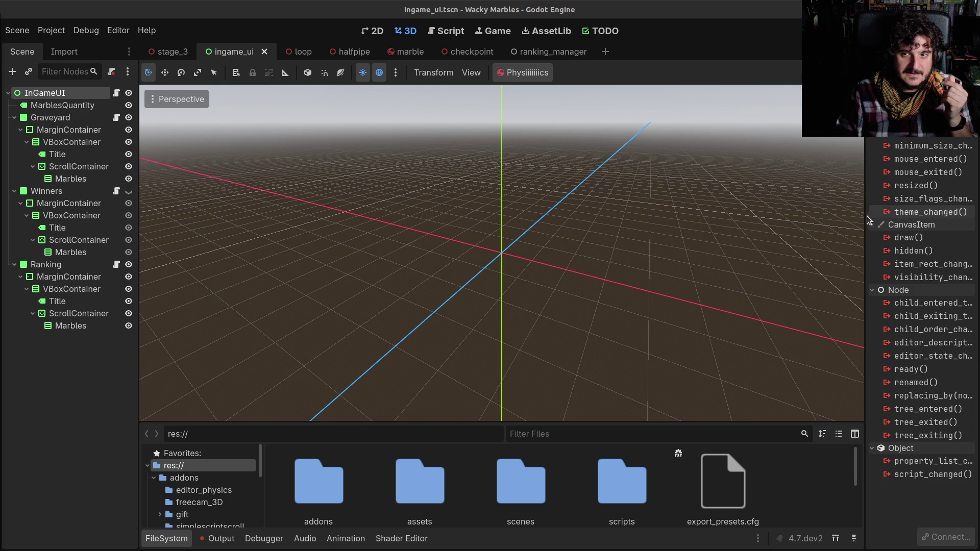
- Widen the right dock, test-run the game to check the Ranking panel, then show ingame_ui_ranking.gd
drag(864, 219, 814, 219)
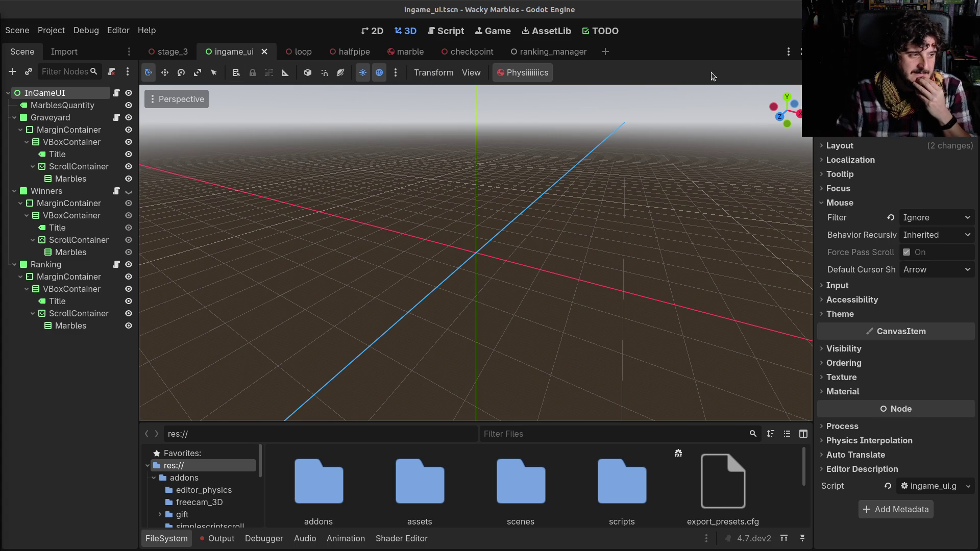
key(F5)
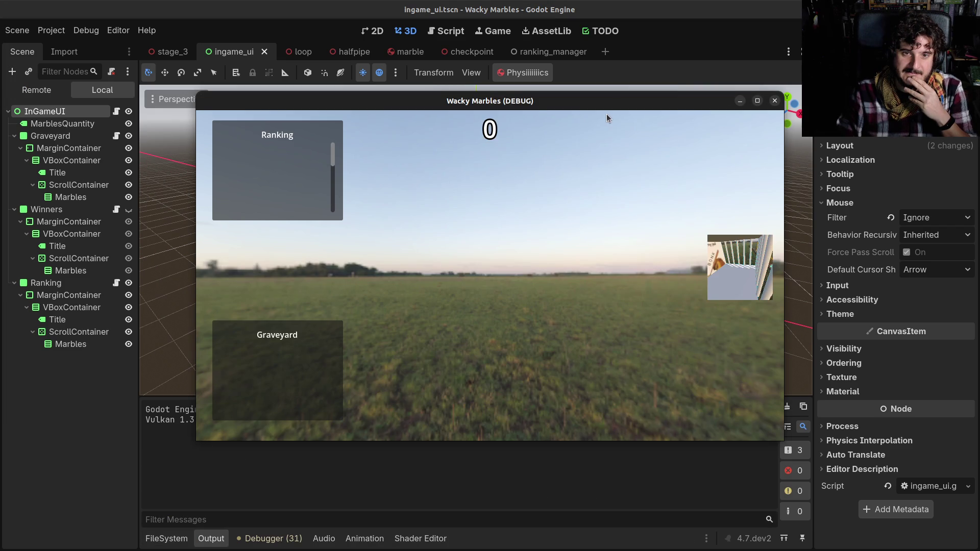
click(775, 100)
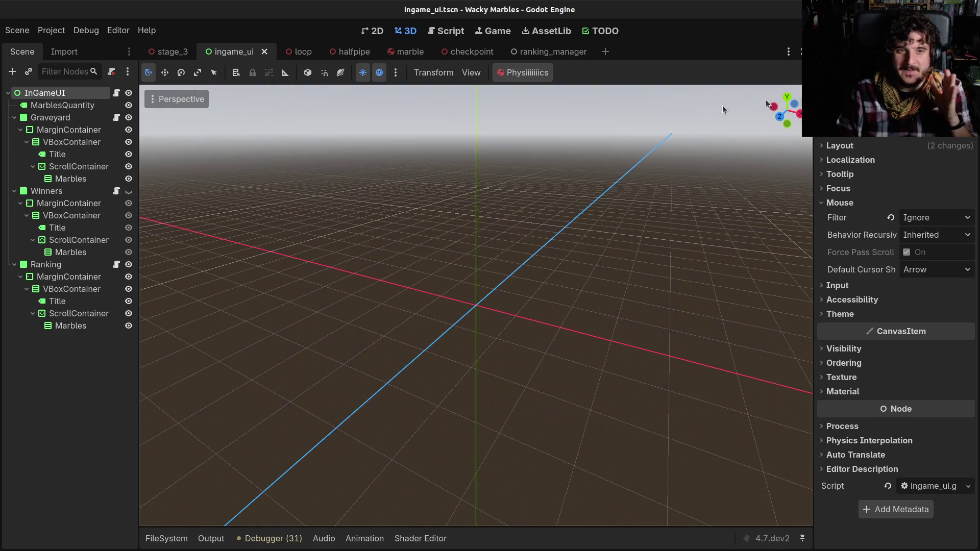
click(450, 31)
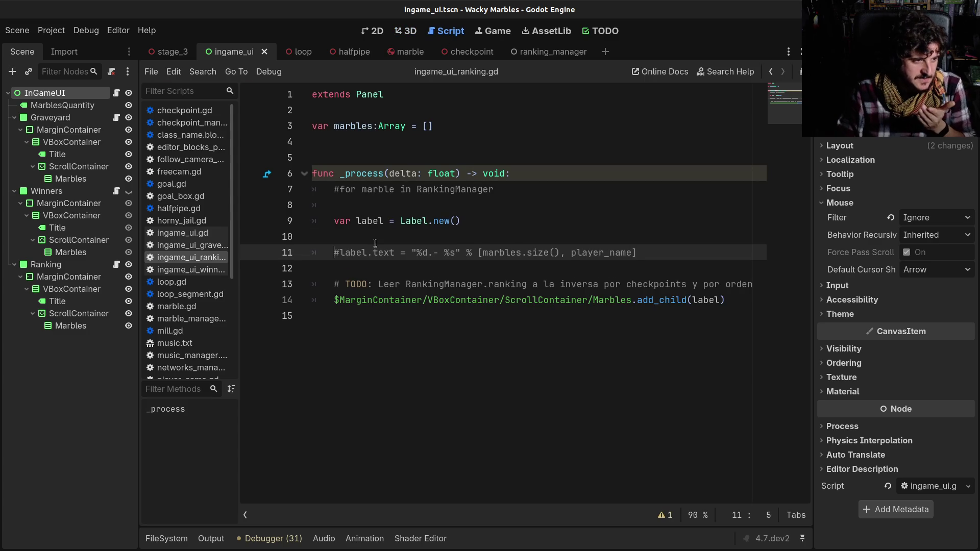
- Comment out lines 6–14 of _process in ingame_ui_ranking.gd, then save and run the game
click(376, 242)
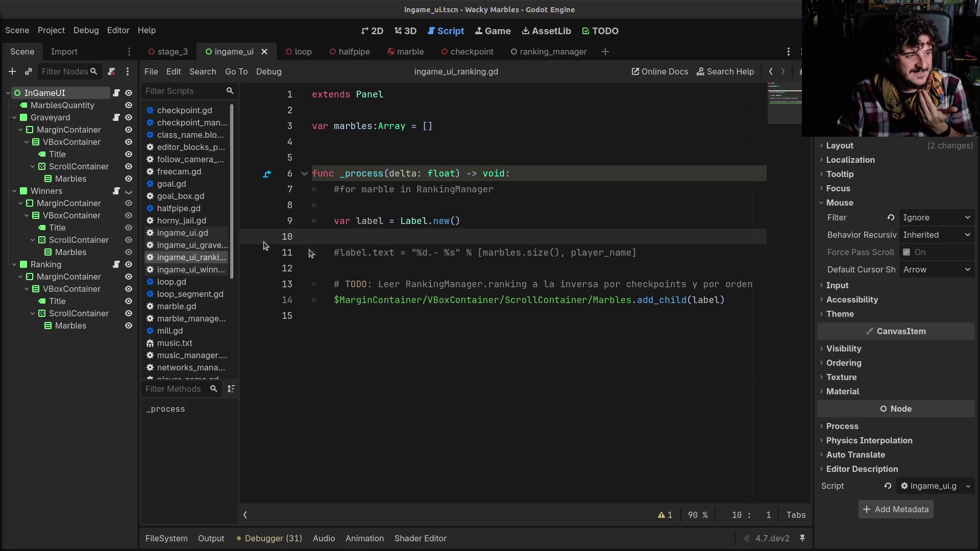
click(445, 280)
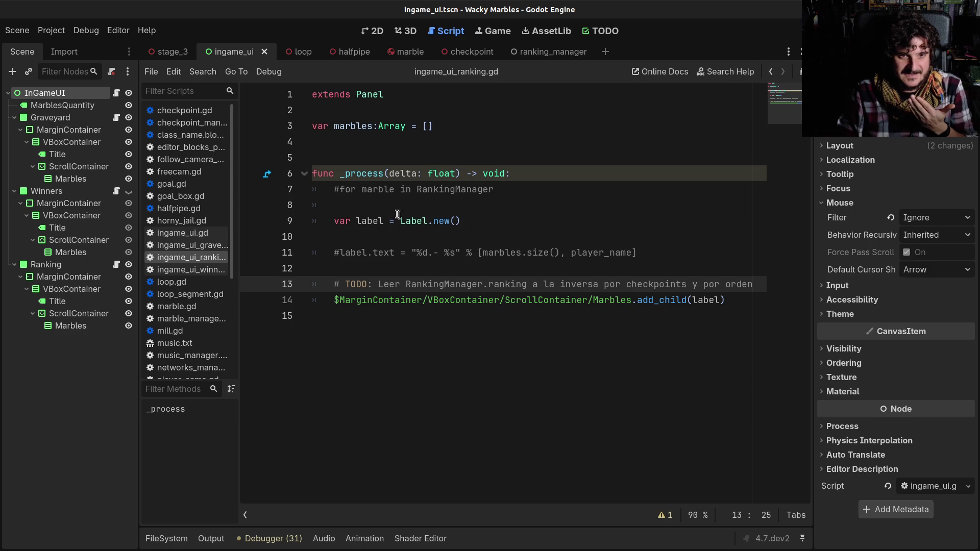
click(333, 176)
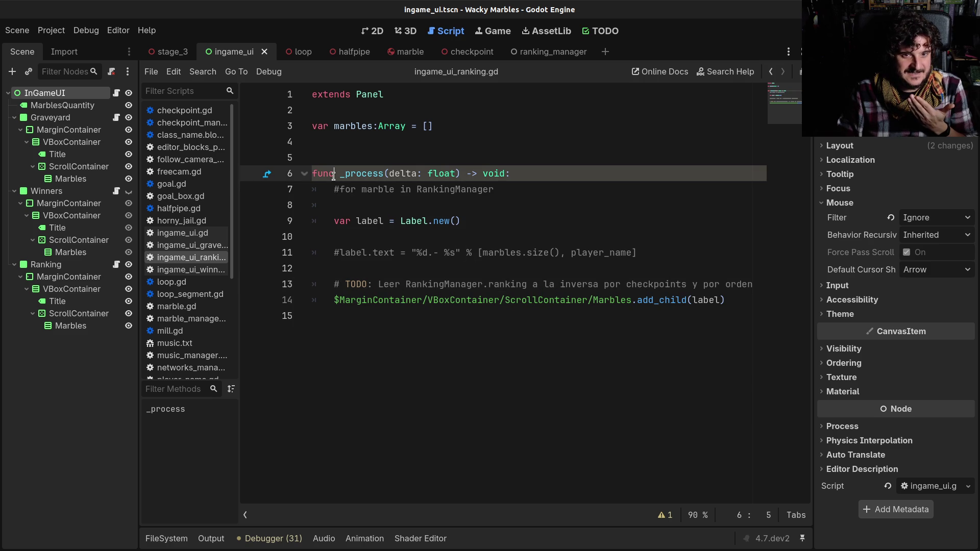
drag(425, 306, 291, 169)
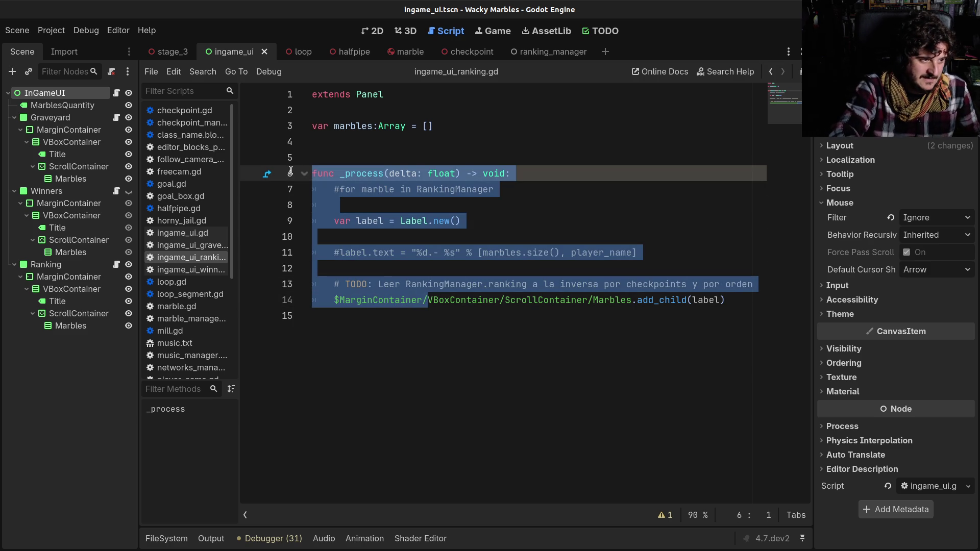
key(ctrl+k)
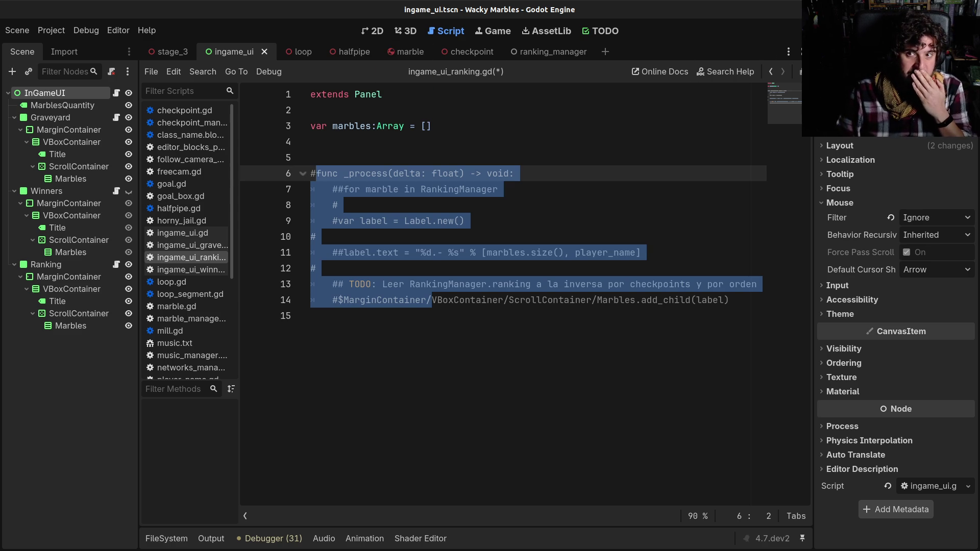
key(F5)
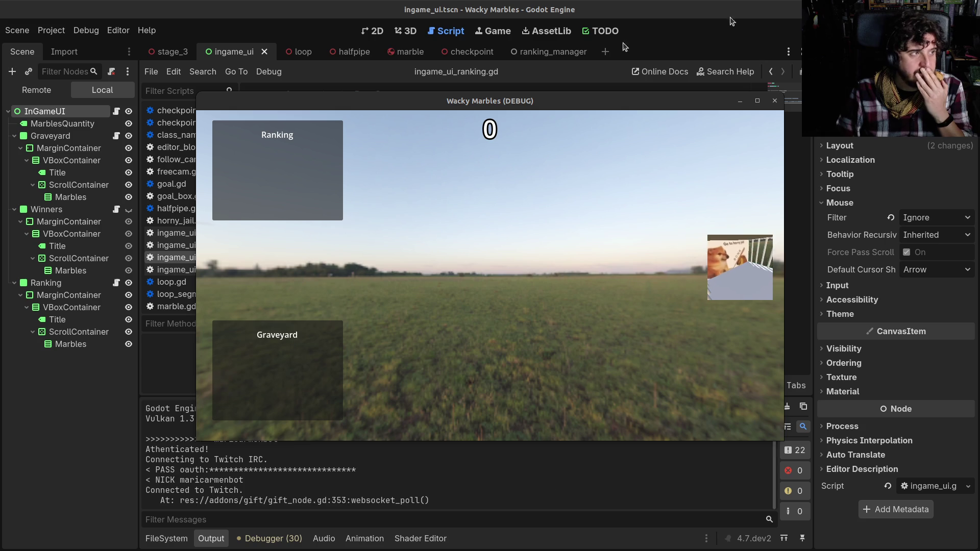
- Maximize the running game and inspect the debugger error in checkpoint_manager.gd
click(757, 102)
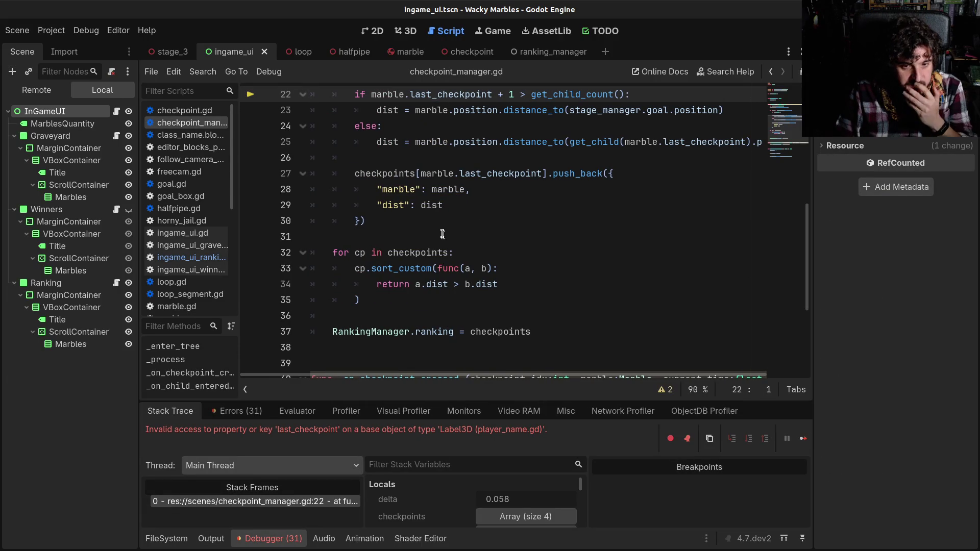
scroll(442, 237, up, 2)
mouse_move(442, 241)
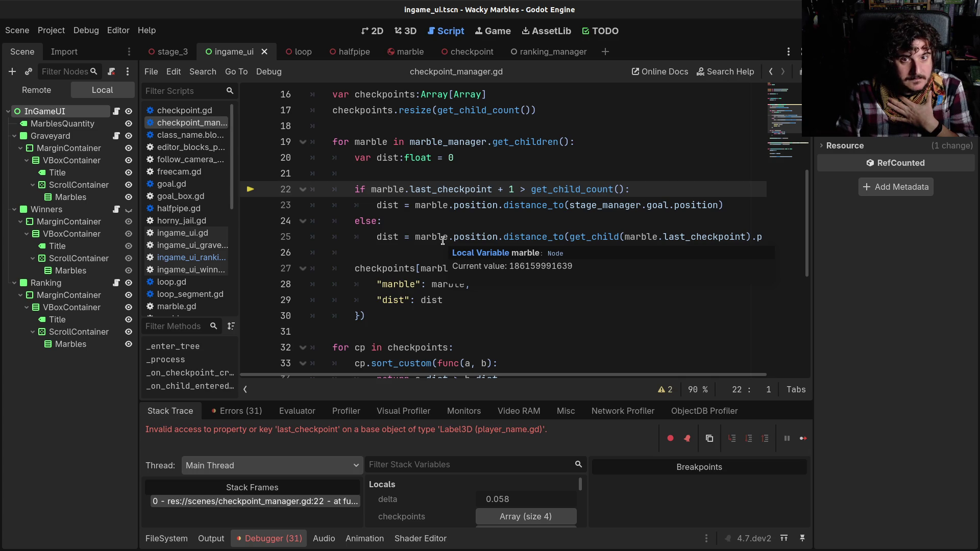
scroll(442, 240, up, 2)
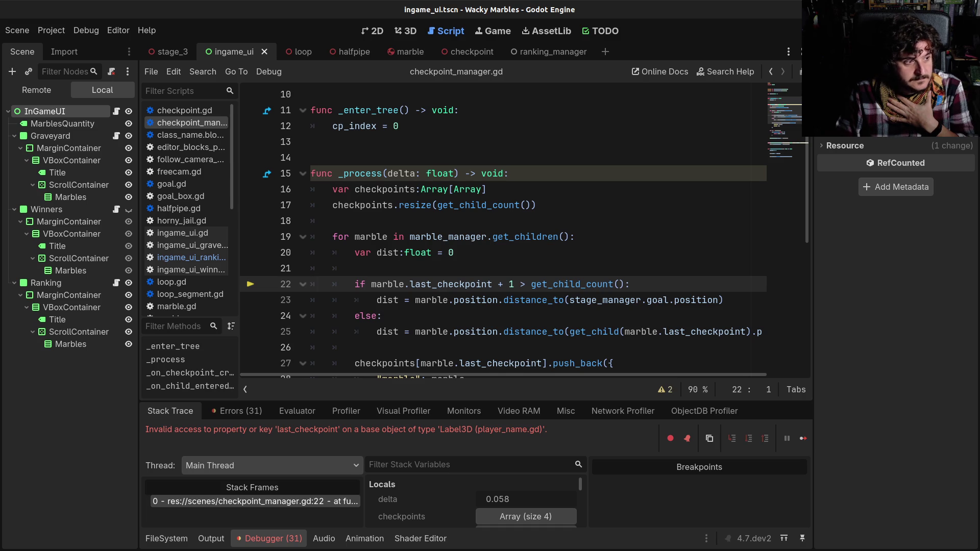
- Add 'if true: return' at the top of _process in checkpoint_manager.gd and stop the game
click(562, 177)
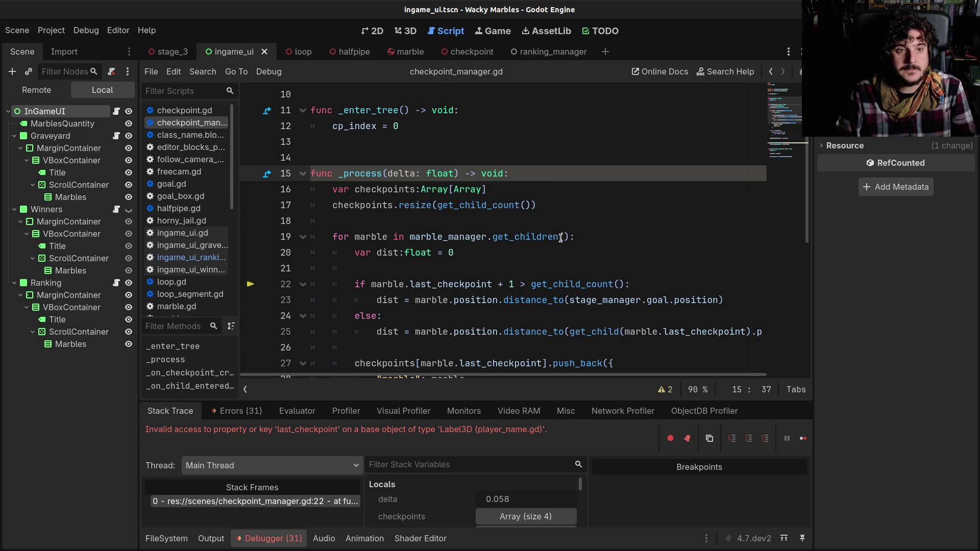
key(Return)
text(if true: return)
key(Return)
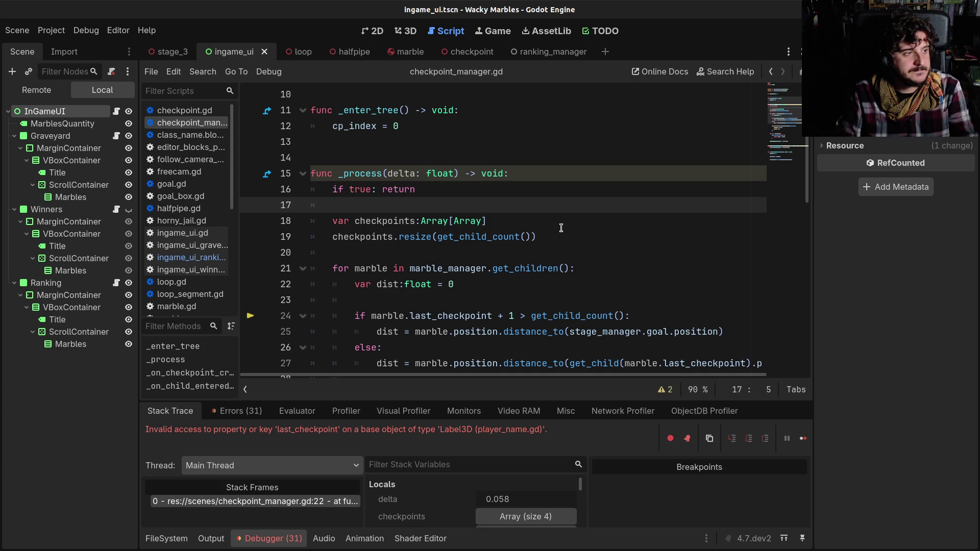
click(561, 228)
key(F8)
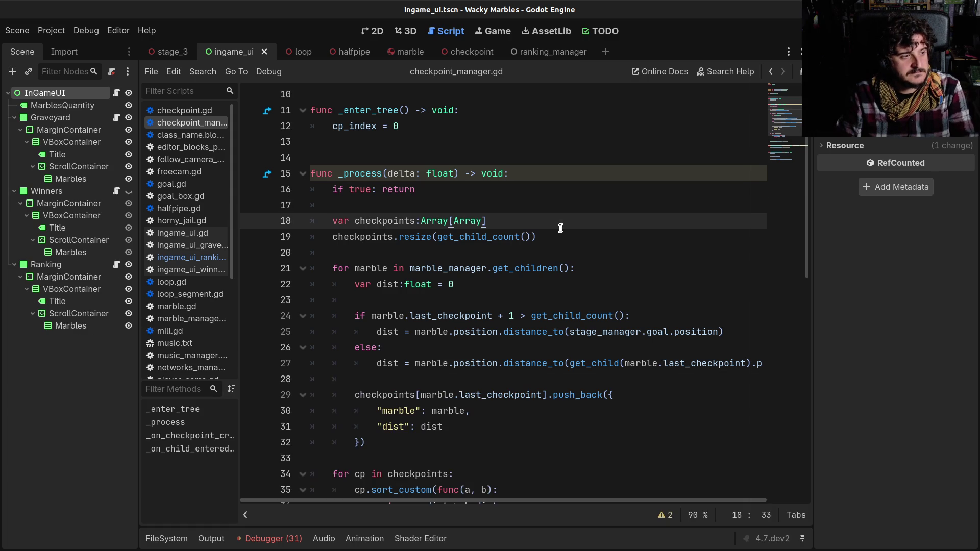
- Run the Wacky Marbles game again and maximize its window to watch the marbles spawn
key(F5)
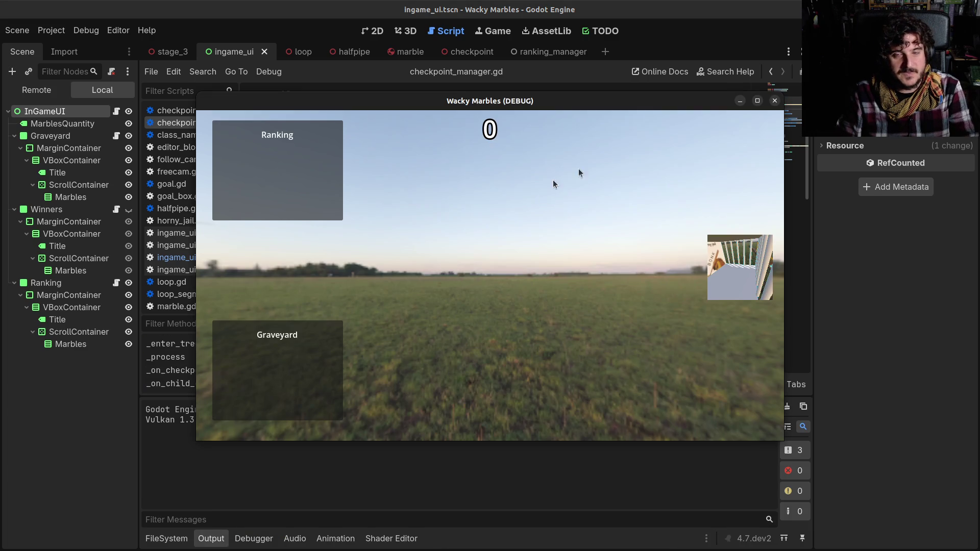
click(759, 101)
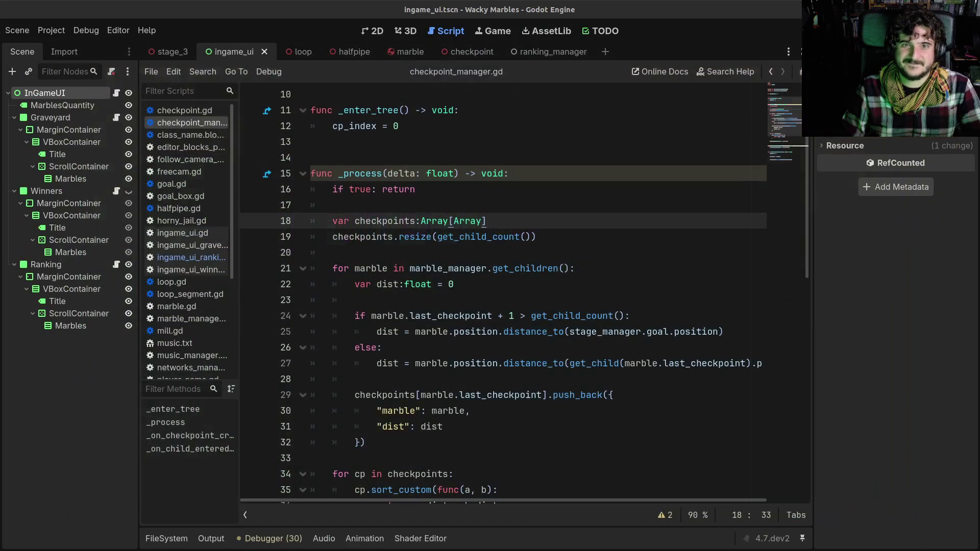
click(543, 305)
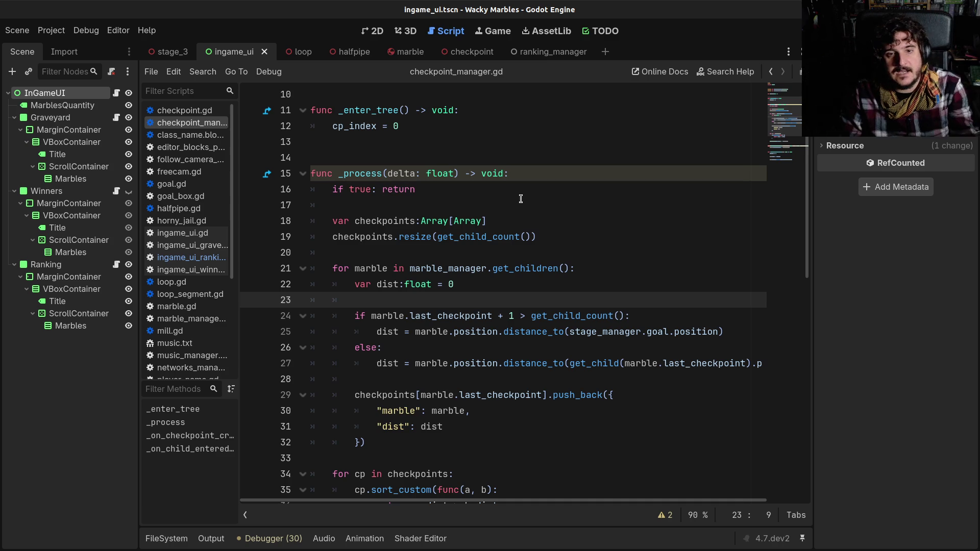
click(429, 194)
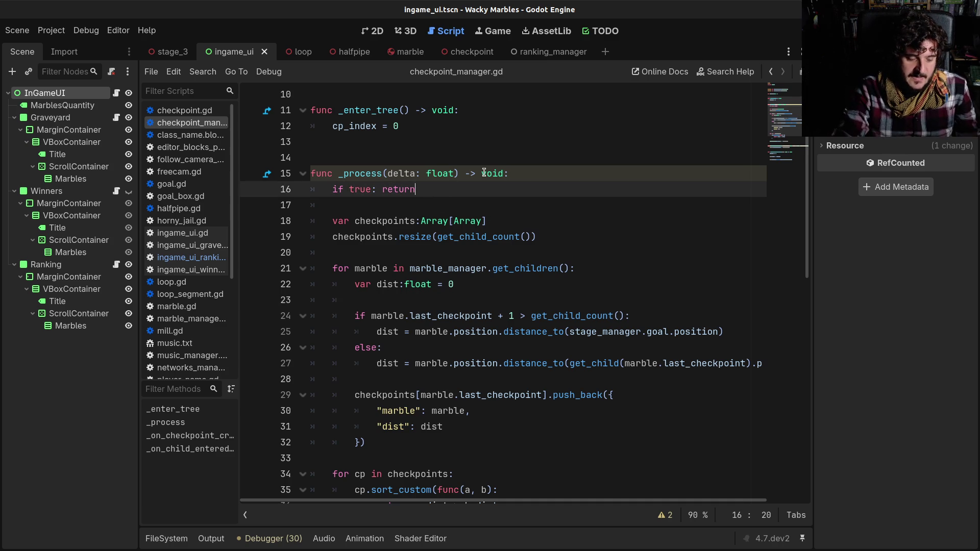
key(ctrl+End)
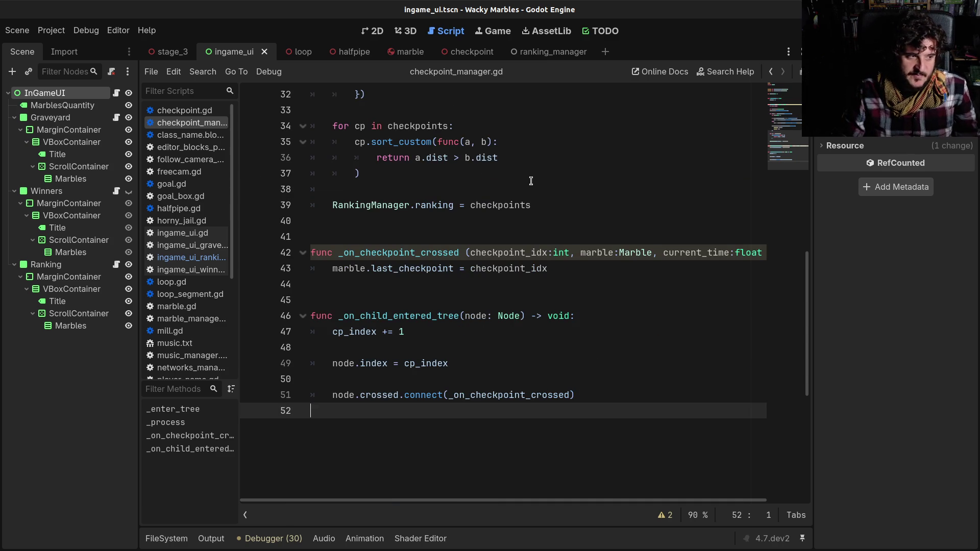
scroll(441, 221, up, 8)
click(440, 221)
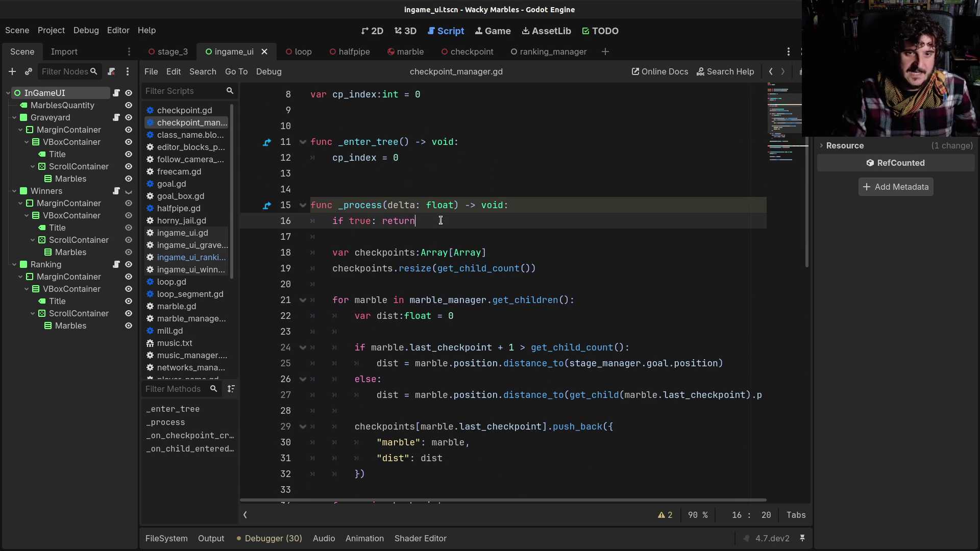
key(shift+Home)
key(shift+Home)
key(BackSpace)
key(Delete)
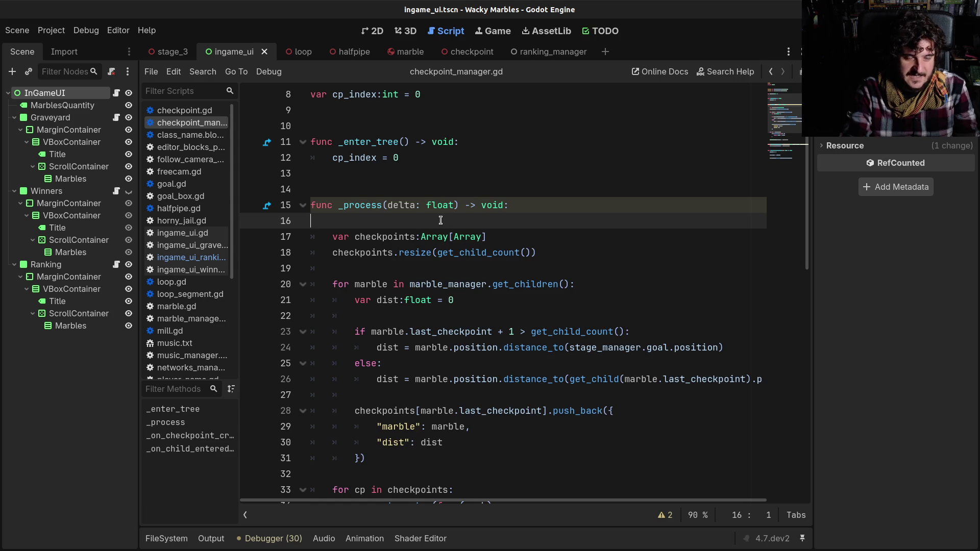
key(Delete)
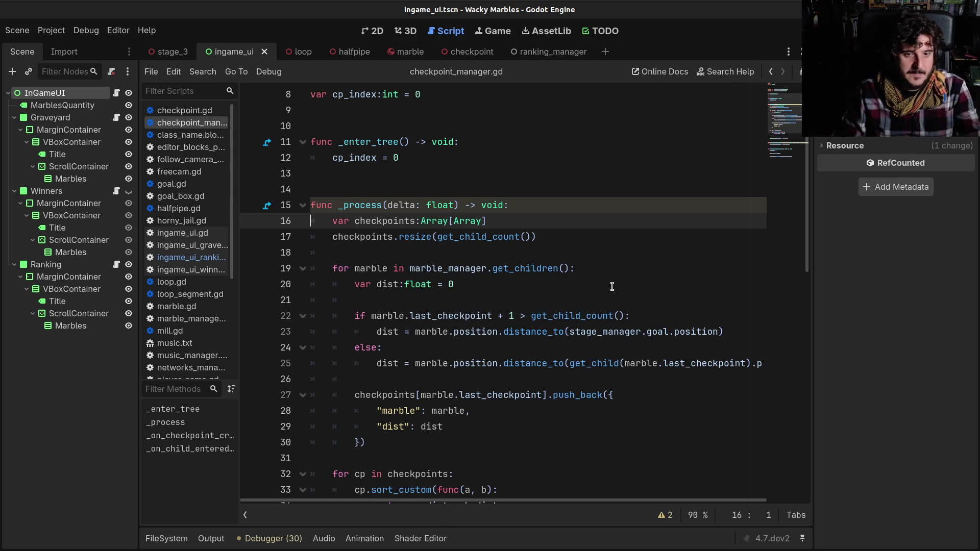
scroll(459, 306, down, 3)
click(410, 364)
key(Down)
key(Down)
key(Down)
key(Up)
key(Up)
key(Up)
key(Home)
key(Up)
key(Up)
key(Up)
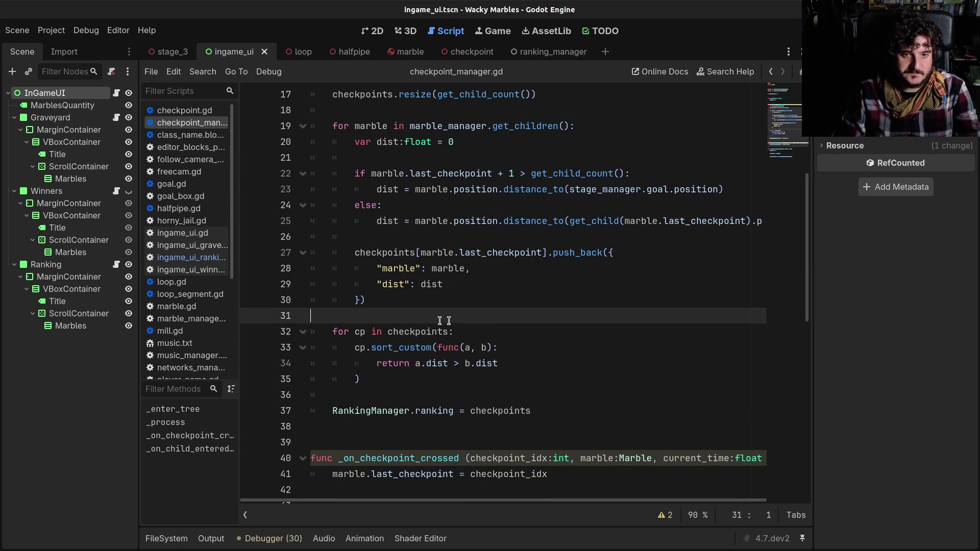
scroll(505, 328, up, 1)
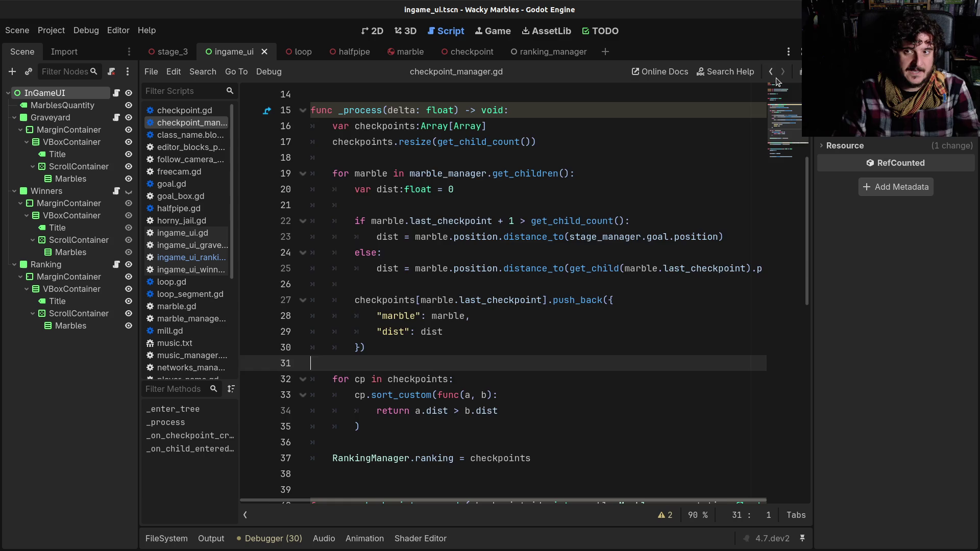
click(771, 74)
click(772, 75)
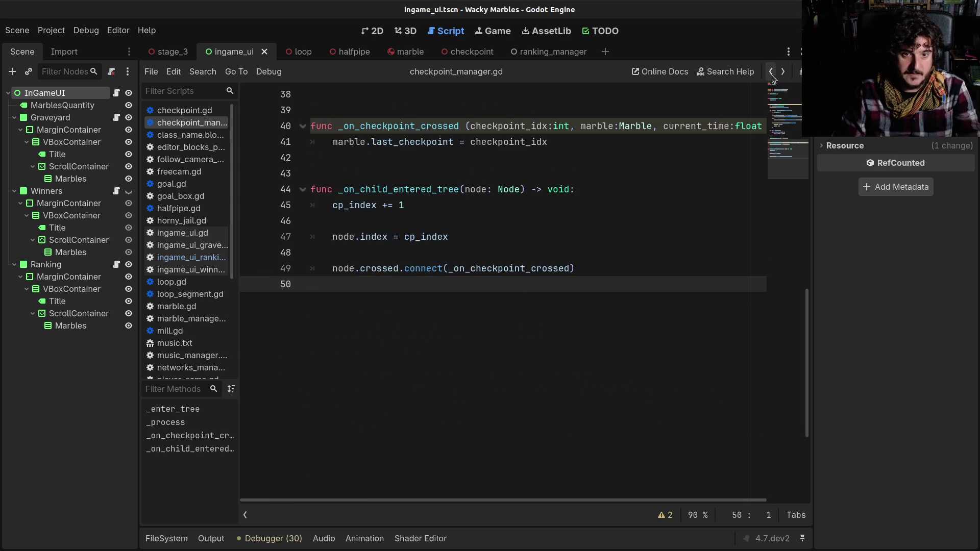
click(771, 75)
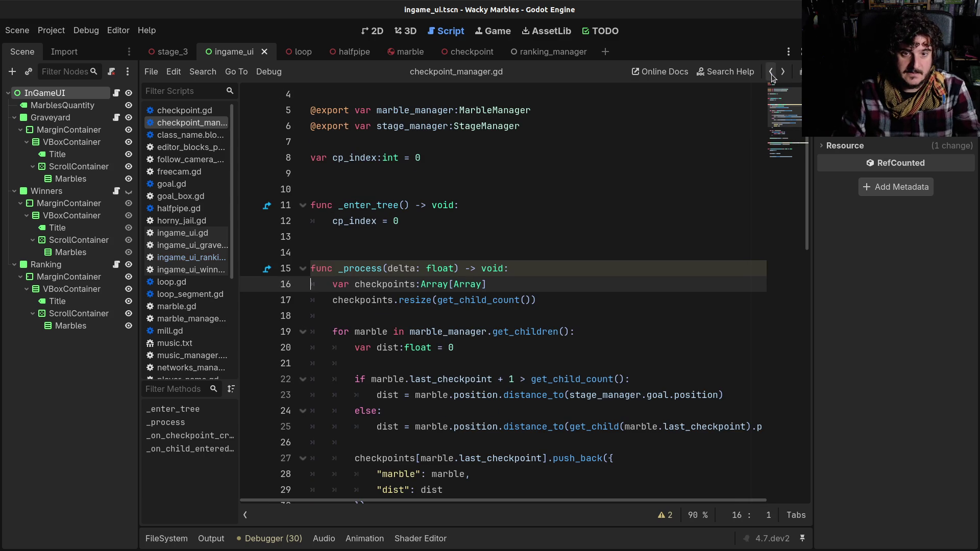
click(781, 72)
click(781, 72)
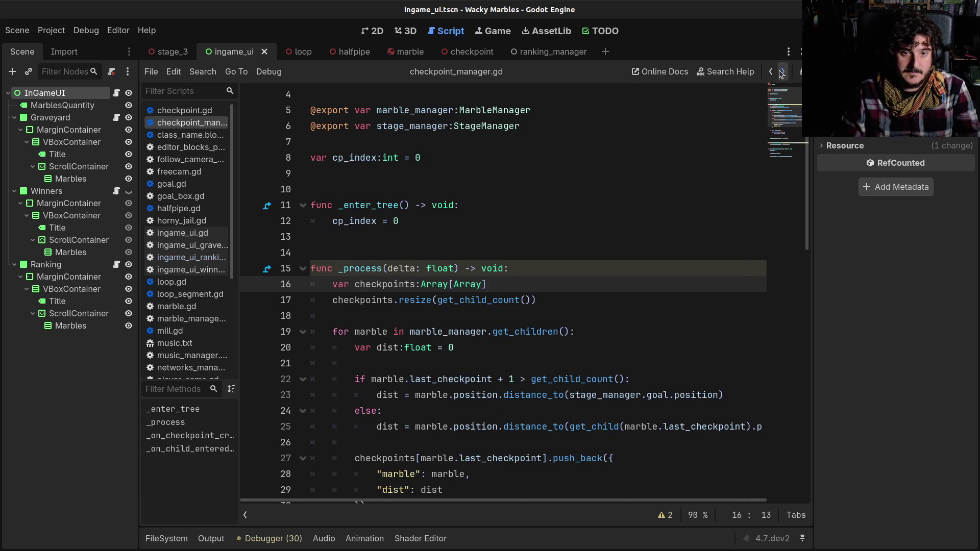
scroll(453, 258, down, 5)
click(453, 317)
key(Up)
key(Up)
key(Up)
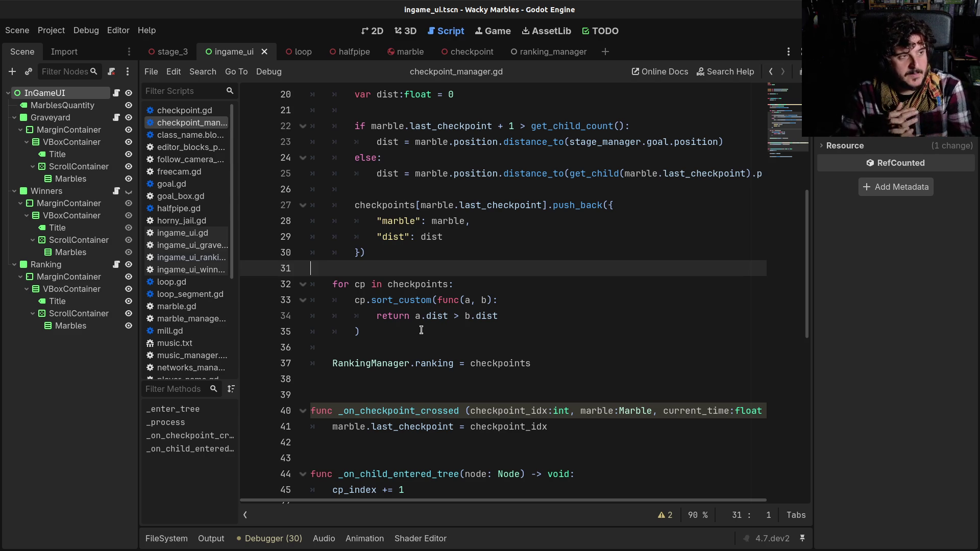
- Review the distance, sorting and ranking code in checkpoint_manager.gd's _process
scroll(443, 341, up, 1)
scroll(445, 350, up, 1)
click(445, 349)
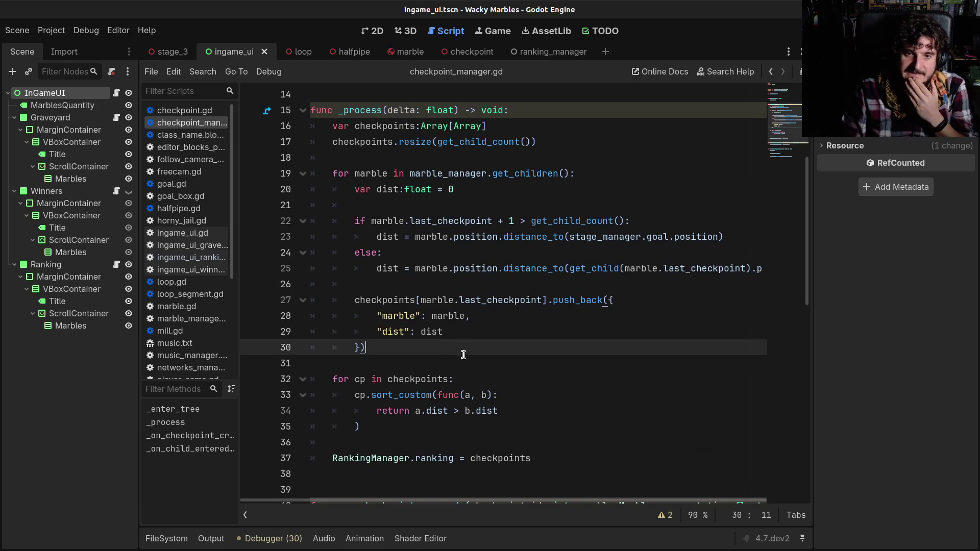
click(463, 356)
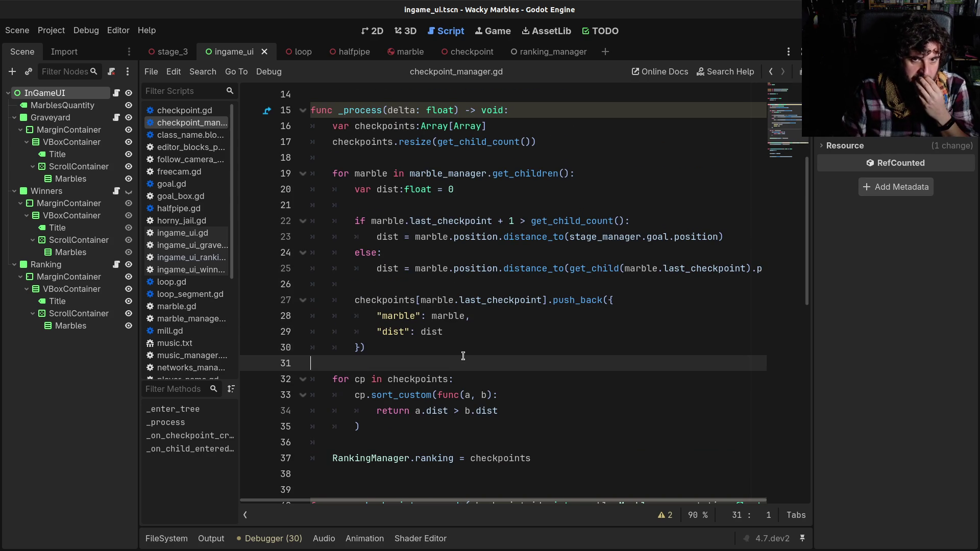
click(450, 189)
scroll(450, 318, down, 2)
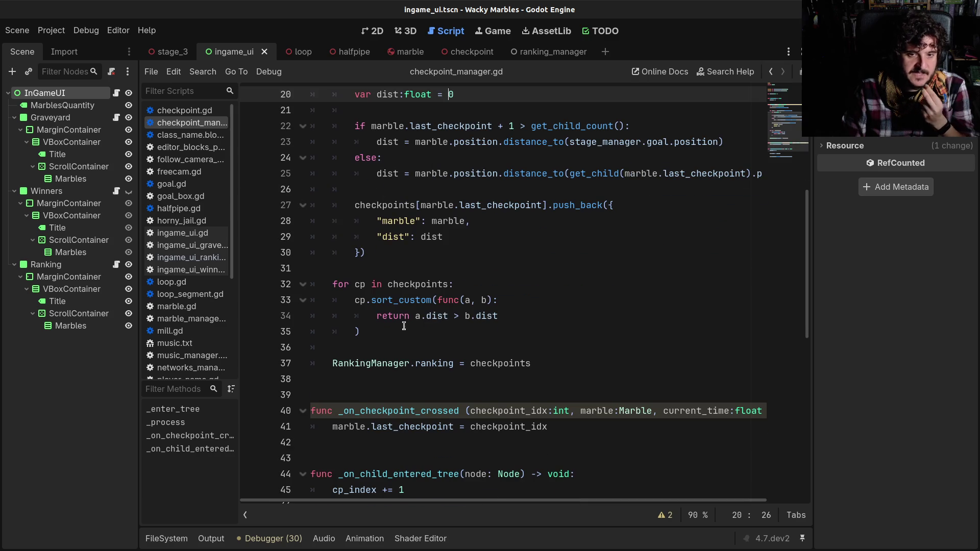
click(361, 288)
click(425, 341)
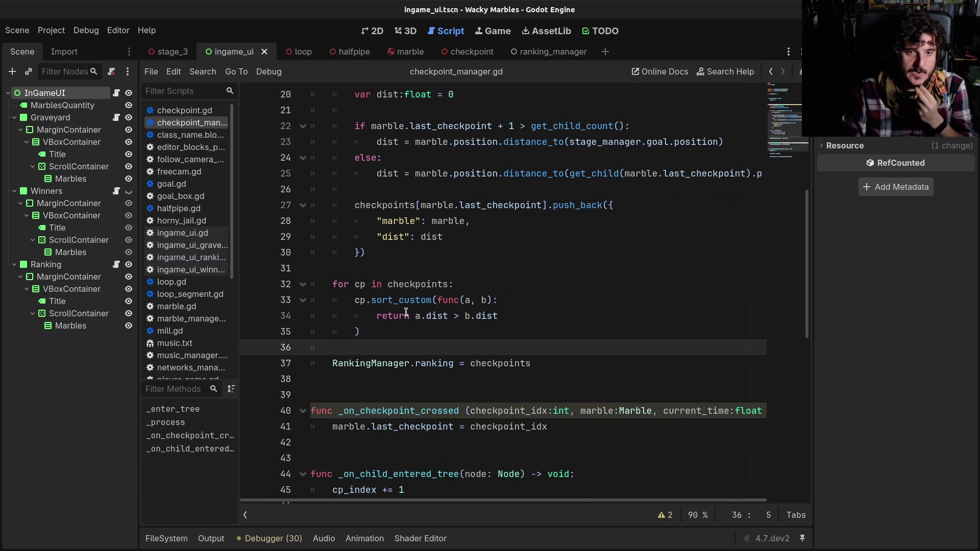
scroll(407, 312, up, 1)
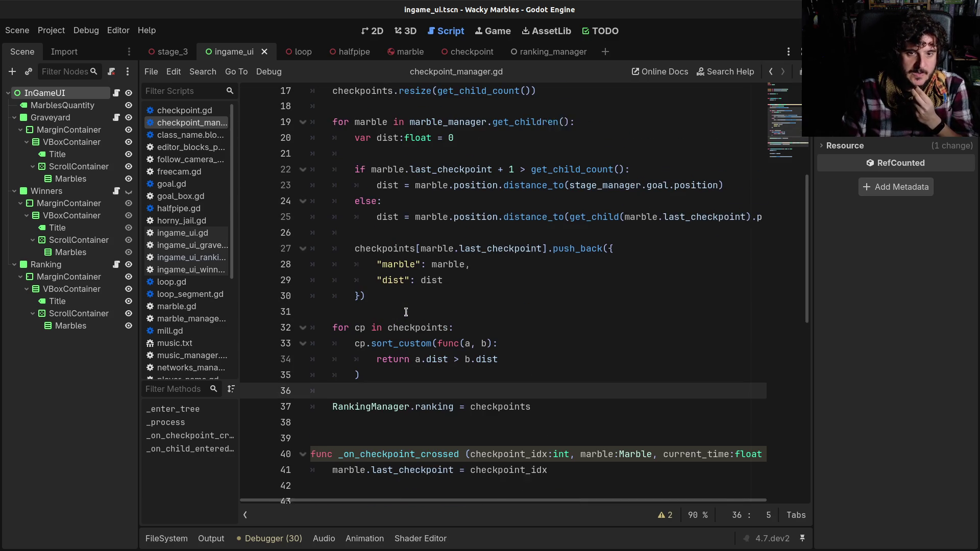
click(420, 252)
scroll(421, 252, up, 1)
- Inspect the push_back block on lines 27–30 and look up the RankingManager class
mouse_move(365, 300)
mouse_down()
mouse_move(429, 332)
mouse_move(429, 347)
mouse_up()
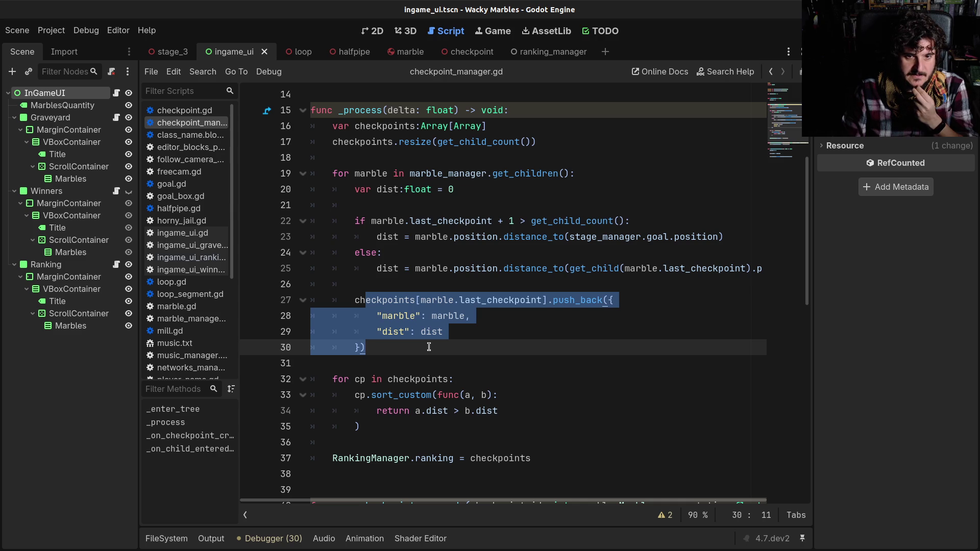
click(428, 347)
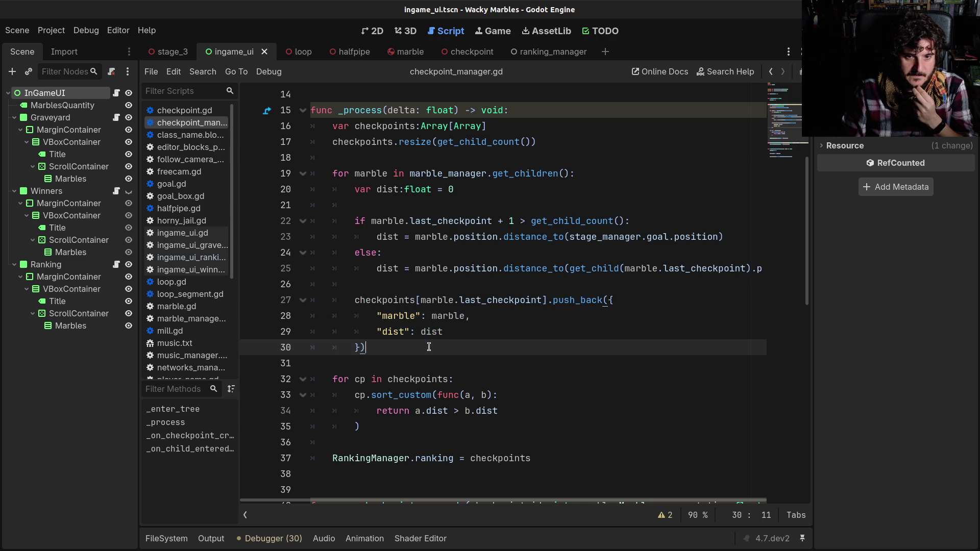
drag(420, 300, 437, 348)
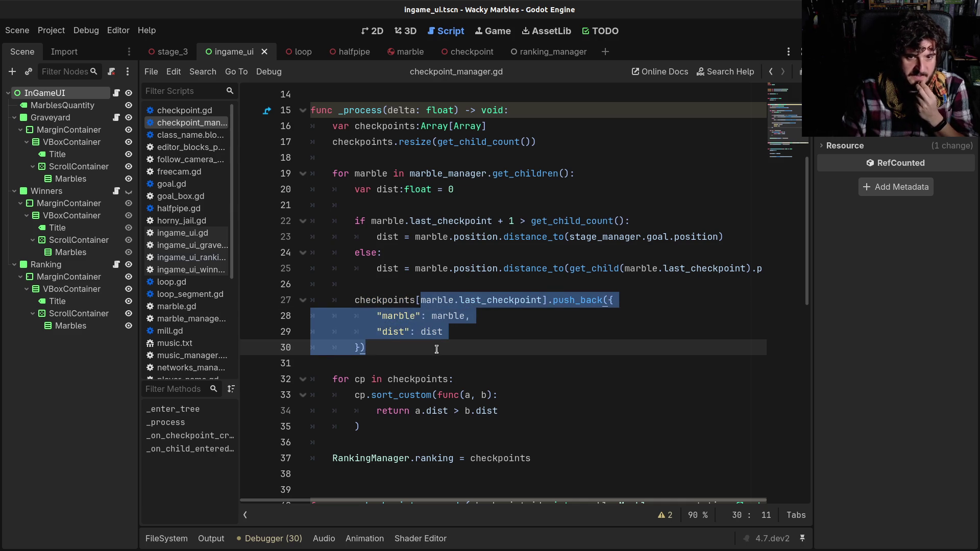
click(434, 365)
scroll(443, 383, down, 1)
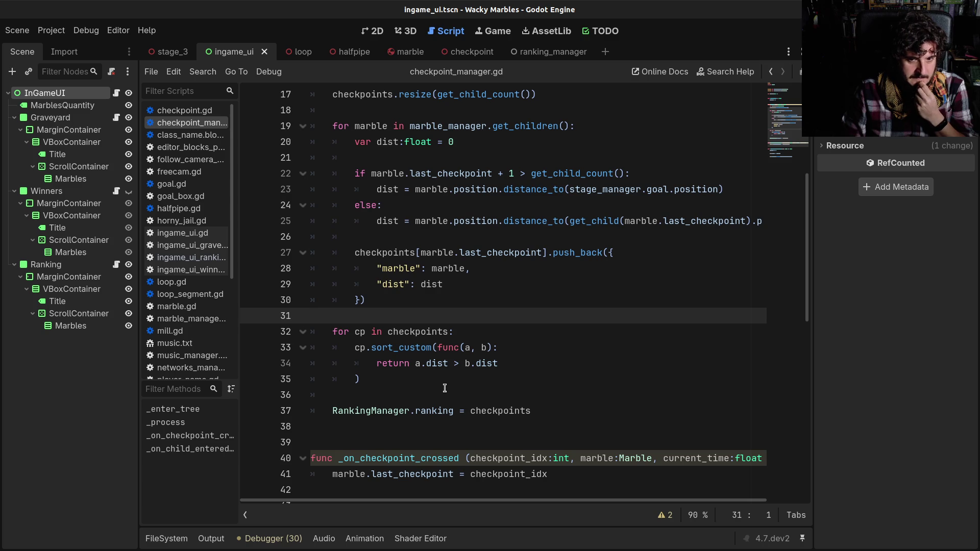
scroll(444, 388, up, 2)
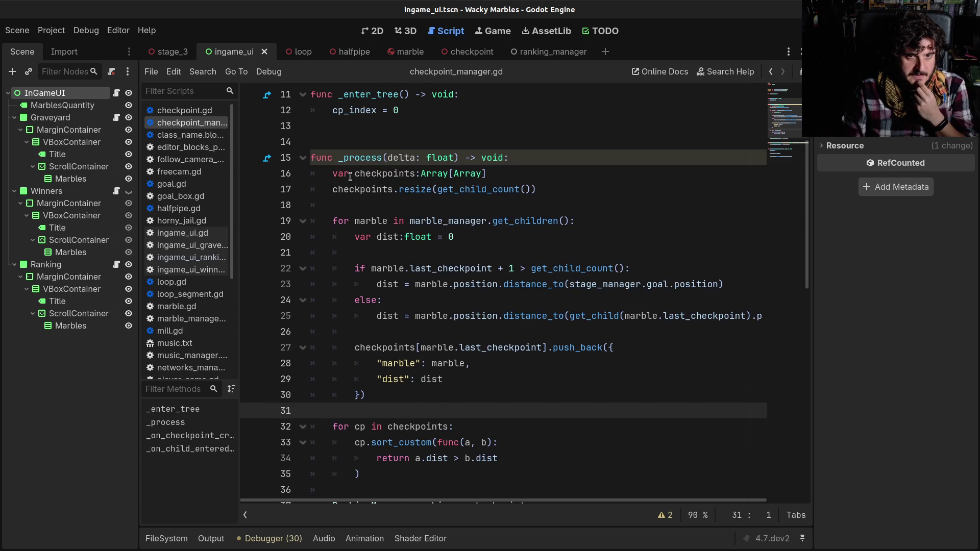
scroll(353, 182, down, 1)
scroll(353, 182, down, 1)
double_click(380, 409)
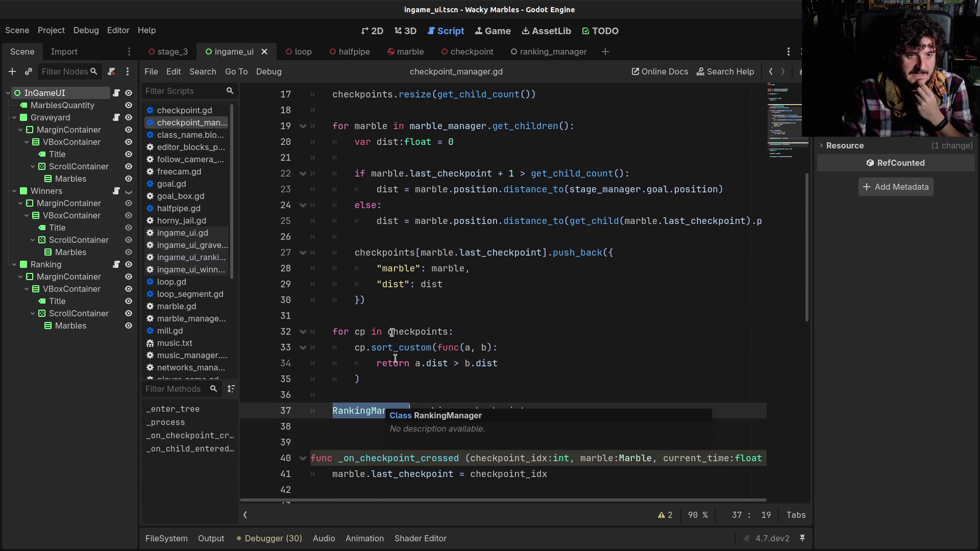
- Step back through the script navigation history until ingame_ui_ranking.gd is shown
click(771, 73)
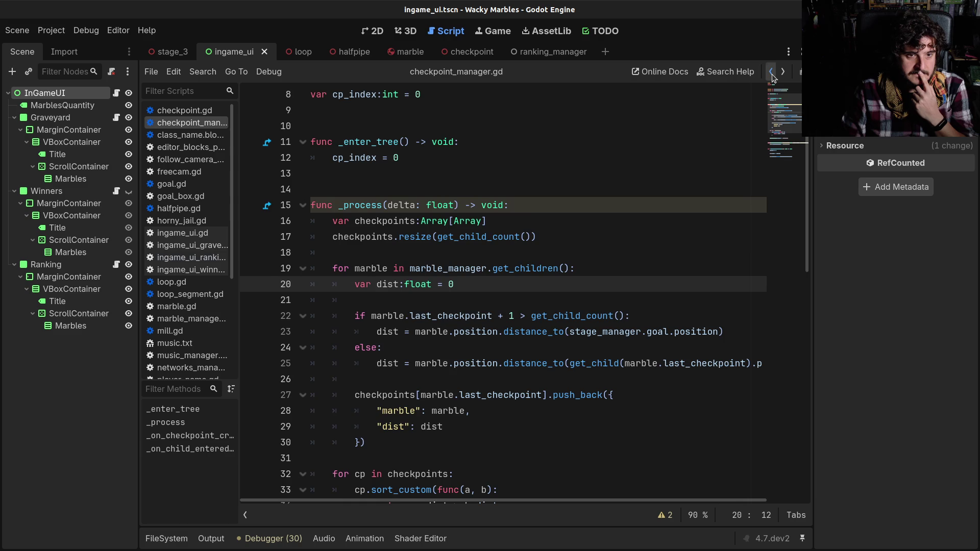
click(770, 74)
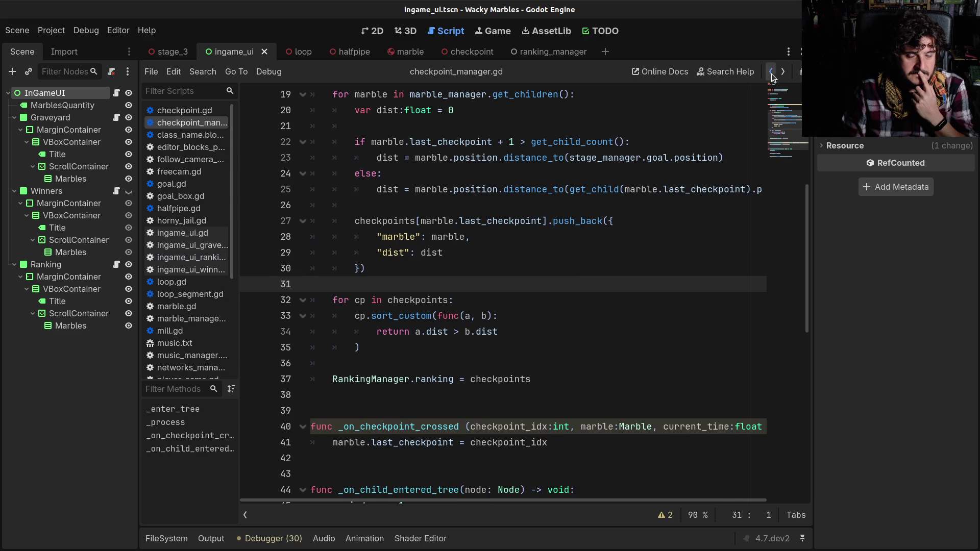
click(771, 74)
click(771, 74)
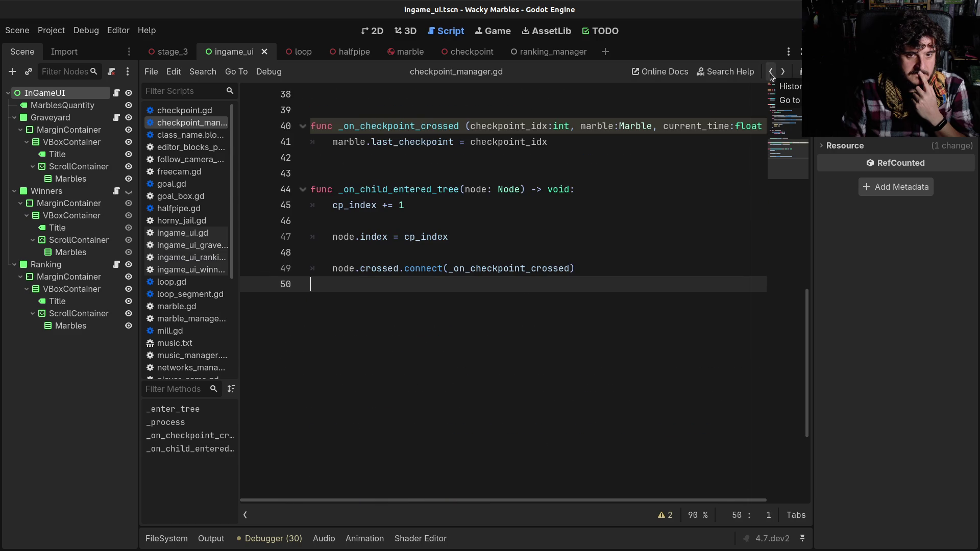
click(771, 75)
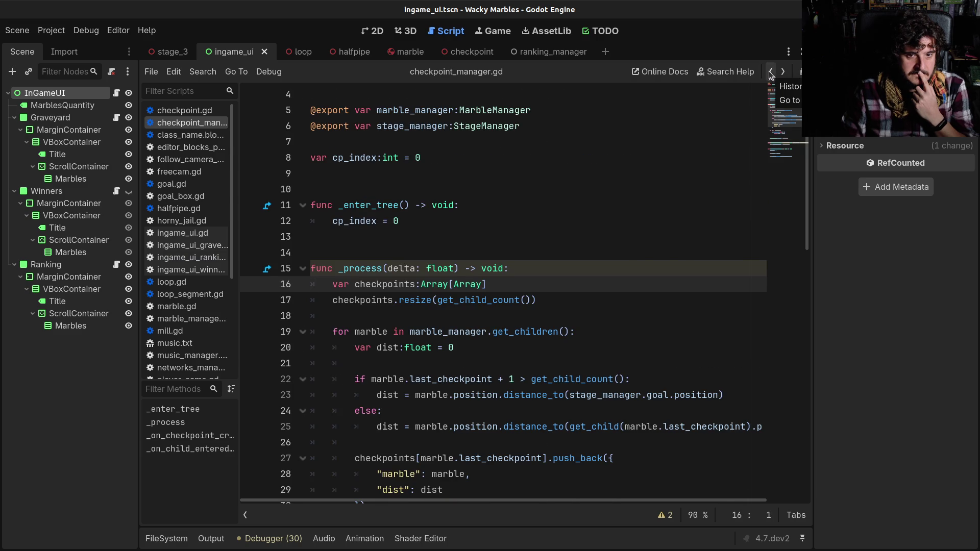
click(770, 75)
click(770, 75)
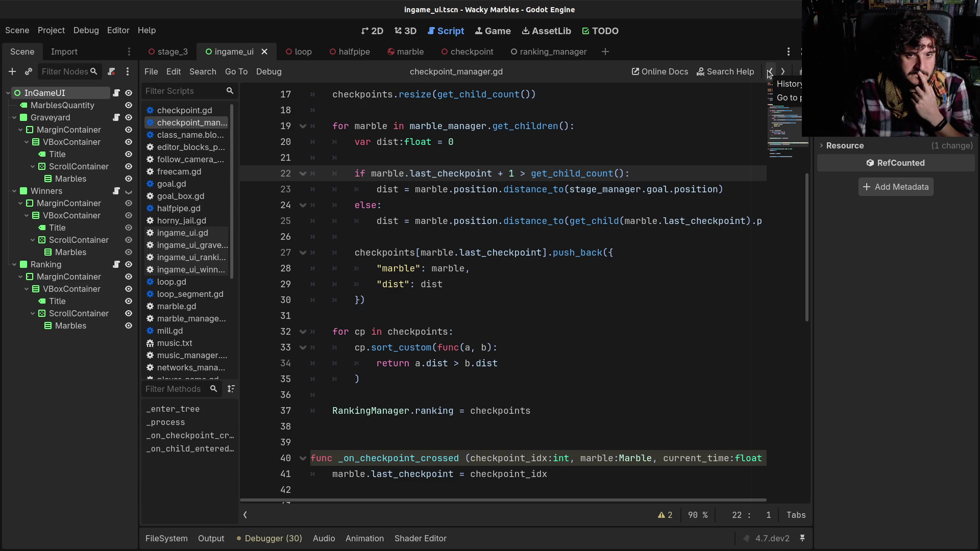
click(770, 75)
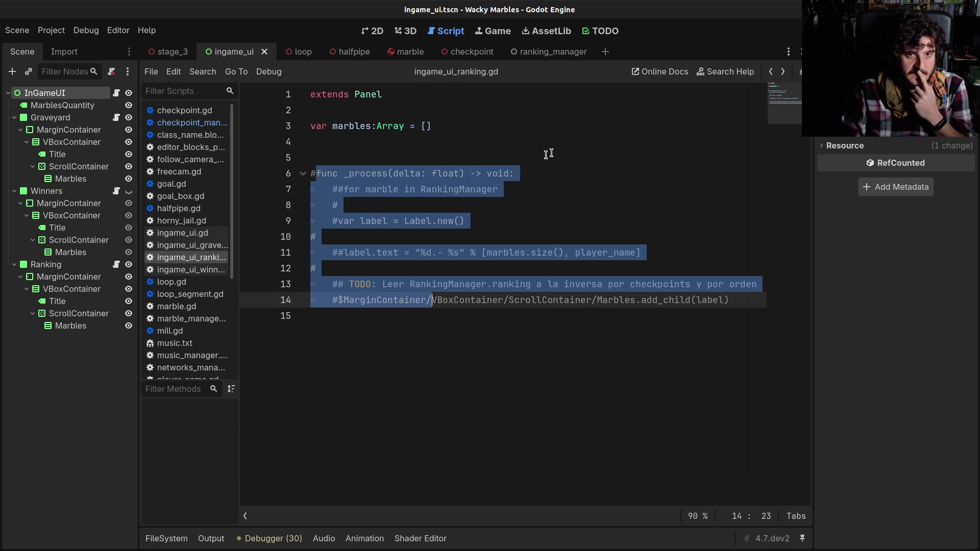
- Uncomment the _process block on lines 5–14 of ingame_ui_ranking.gd
click(568, 151)
mouse_move(376, 158)
mouse_down()
mouse_move(409, 267)
mouse_move(407, 305)
mouse_up()
key(ctrl+k)
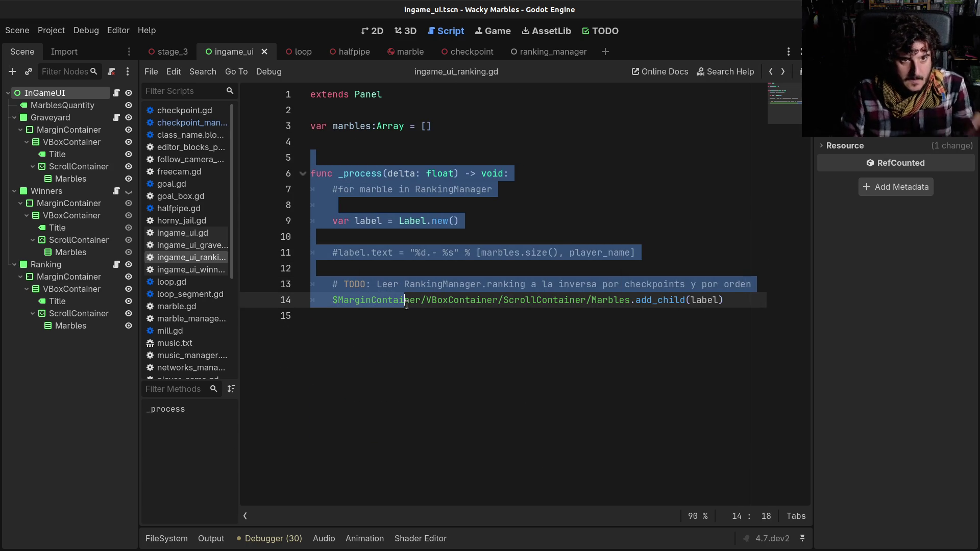
click(407, 304)
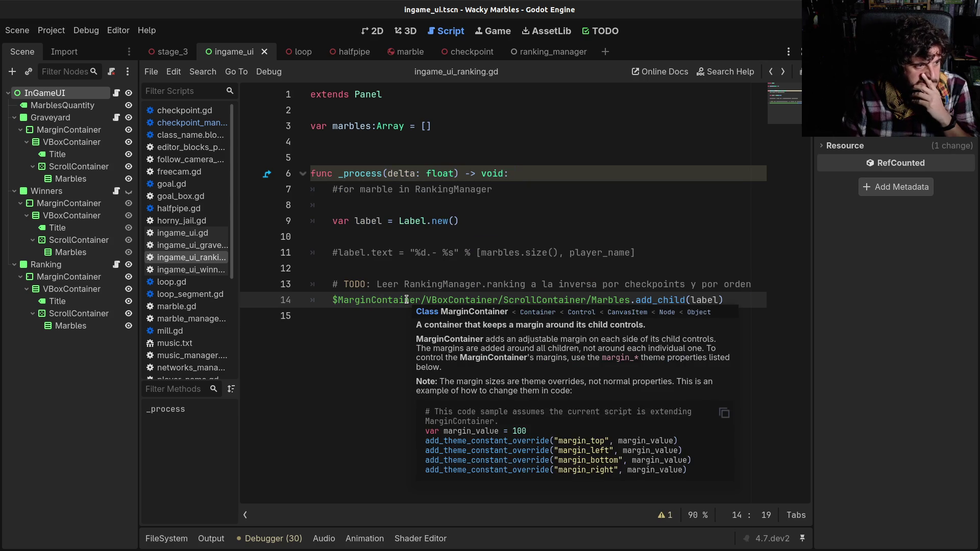
- Add an empty indented line inside _process and a blank line below extends Panel
click(408, 274)
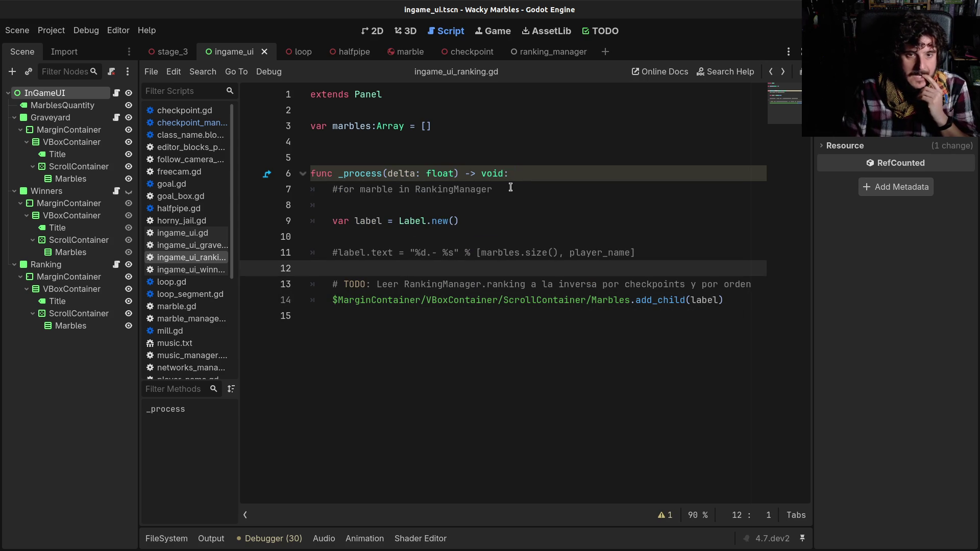
click(526, 182)
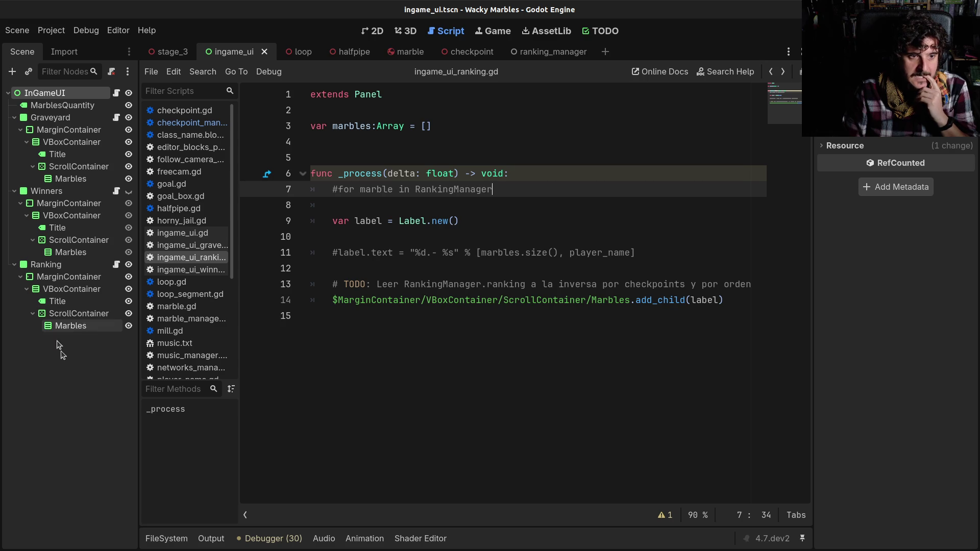
click(575, 170)
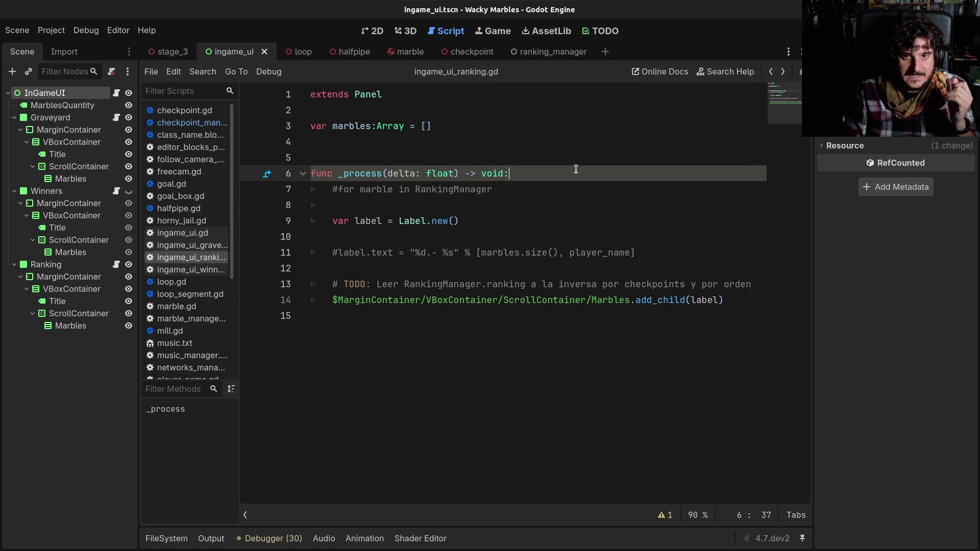
key(Return)
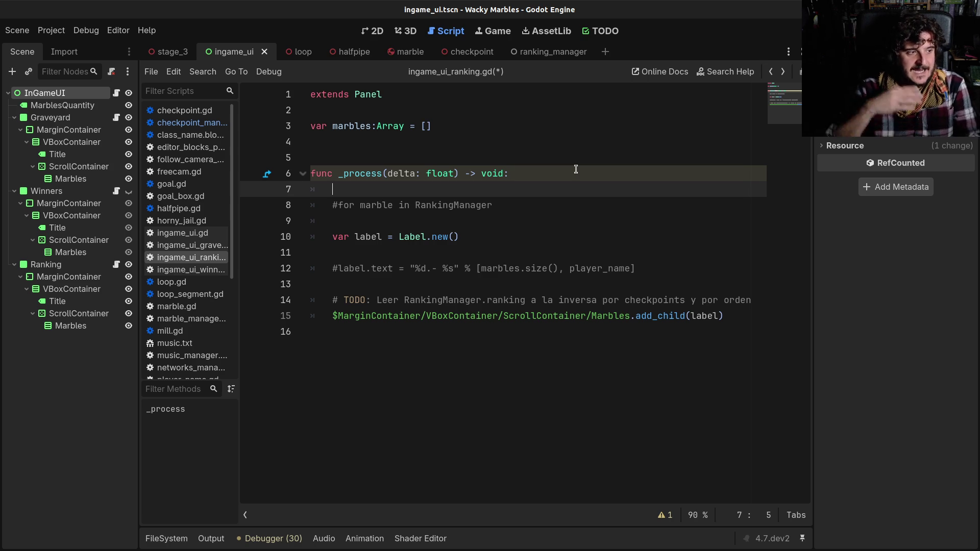
key(Up)
key(Up)
key(Up)
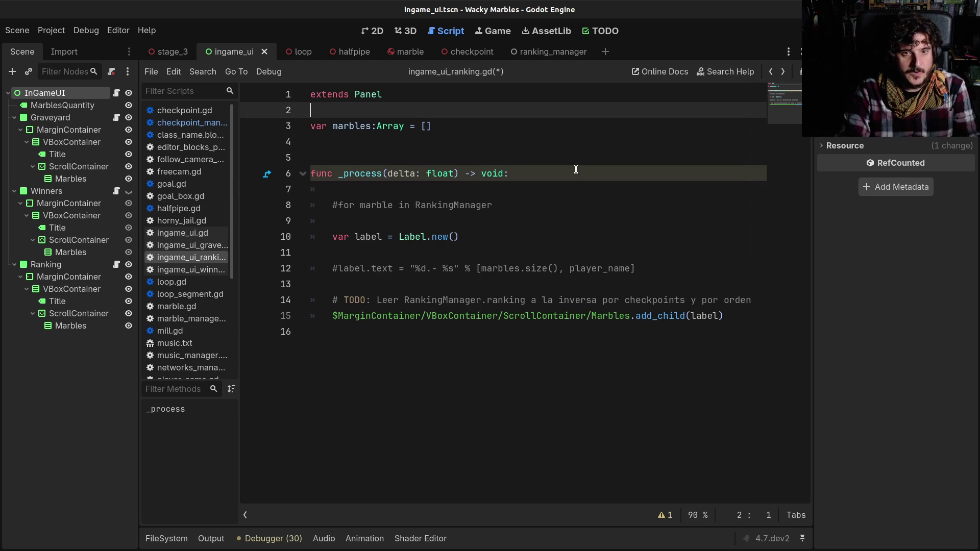
key(Return)
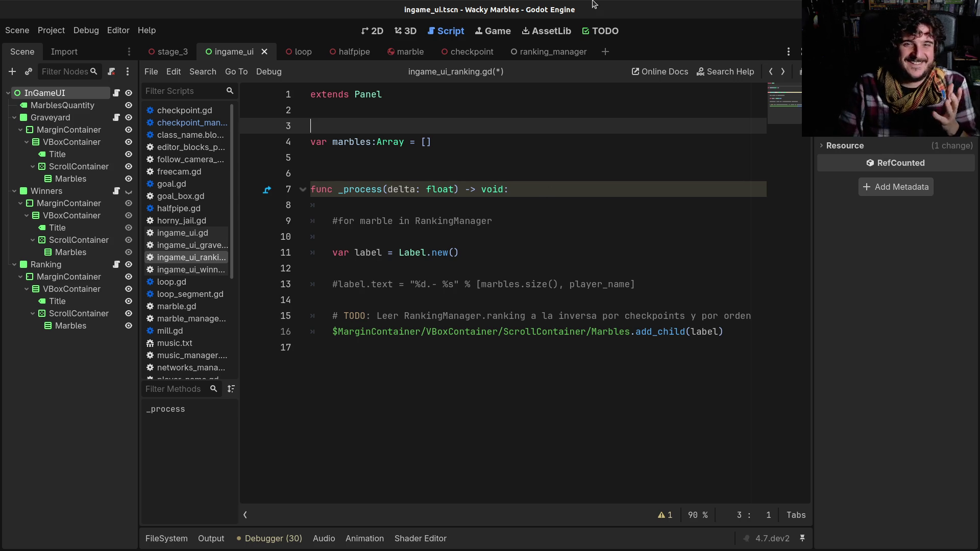
- Switch the editor from the ranking script to the ingame_ui scene's 3D workspace
click(411, 31)
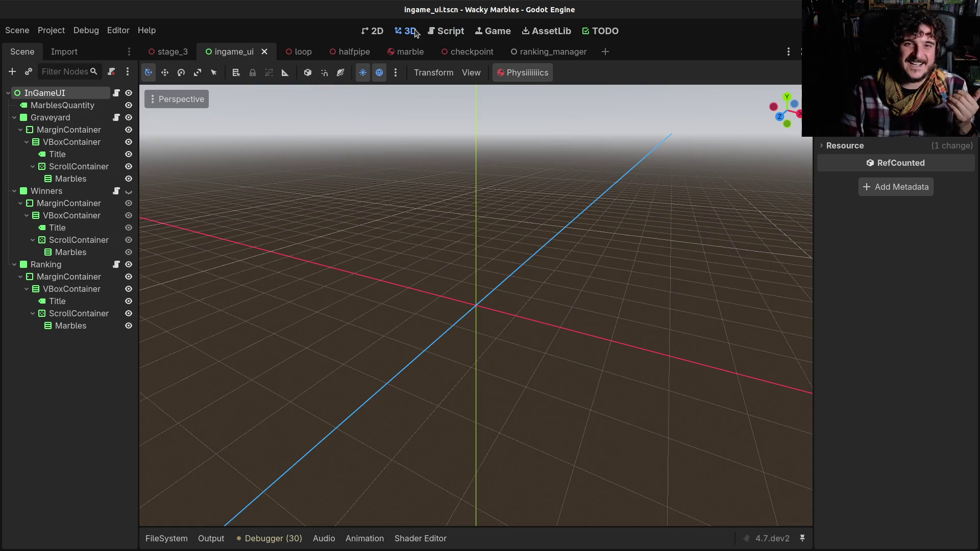
- Toggle between the 2D and 3D workspaces, then bring up the stage_3 scene
click(375, 33)
click(408, 31)
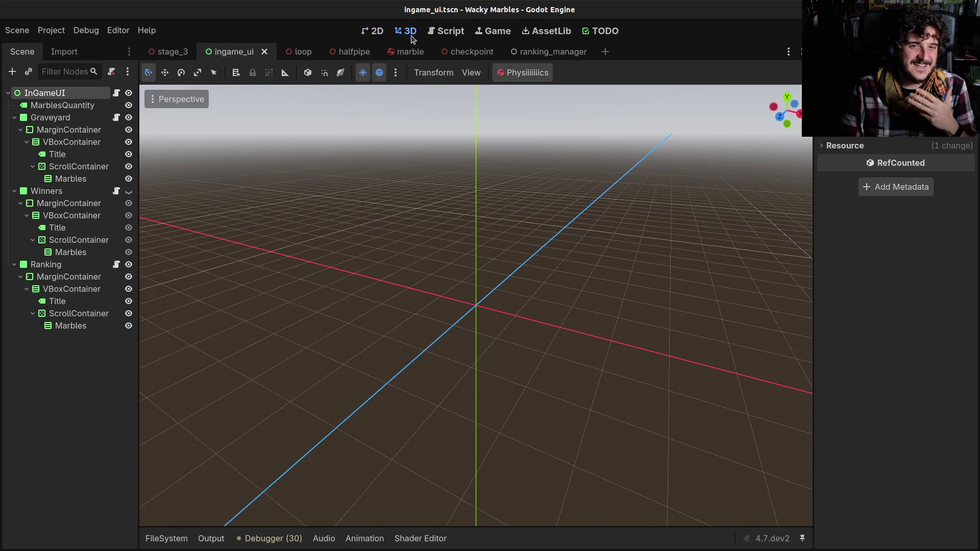
click(168, 52)
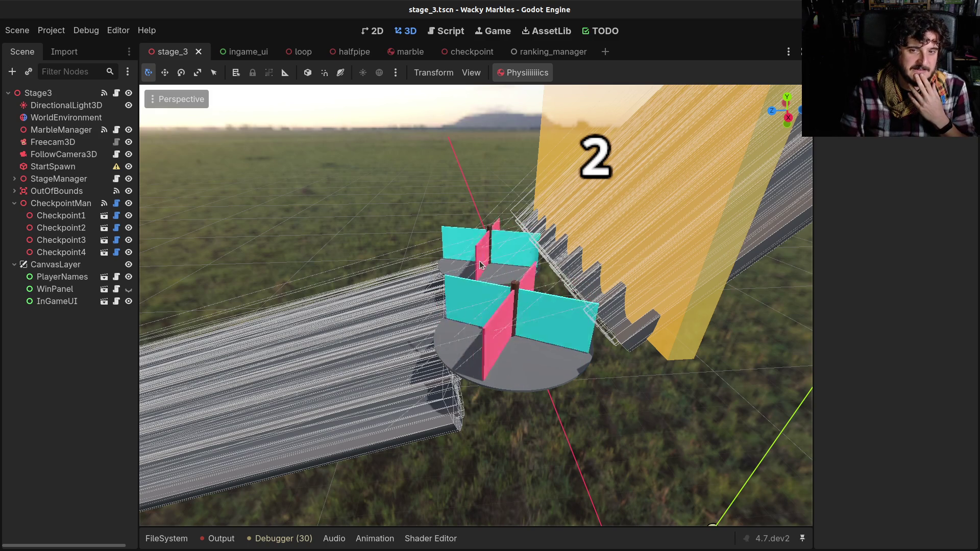
scroll(480, 265, down, 6)
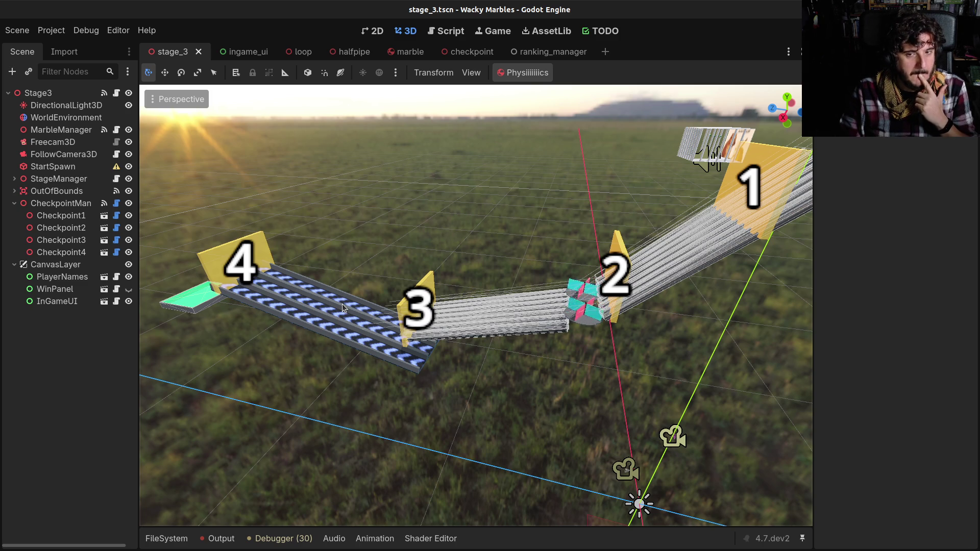
- Fly around the stage_3 track to view checkpoints 1–4, then open stage.gd
key(w)
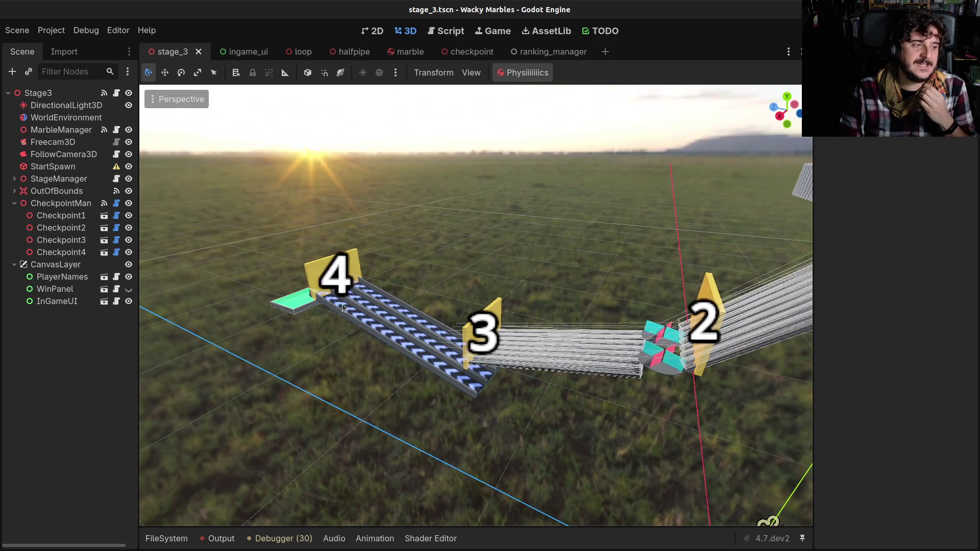
mouse_move(475, 305)
mouse_down()
mouse_move(403, 285)
mouse_move(412, 291)
mouse_move(339, 311)
mouse_up()
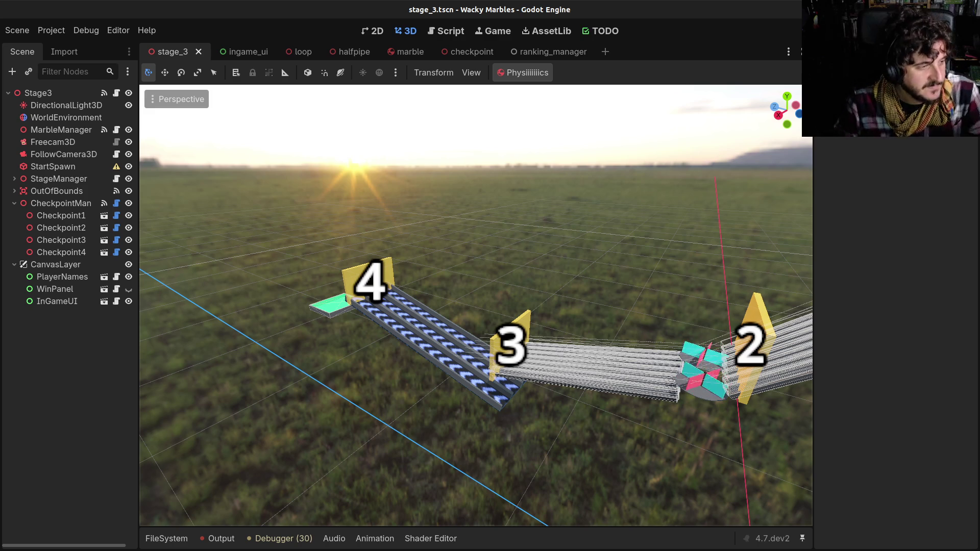
drag(442, 284, 398, 71)
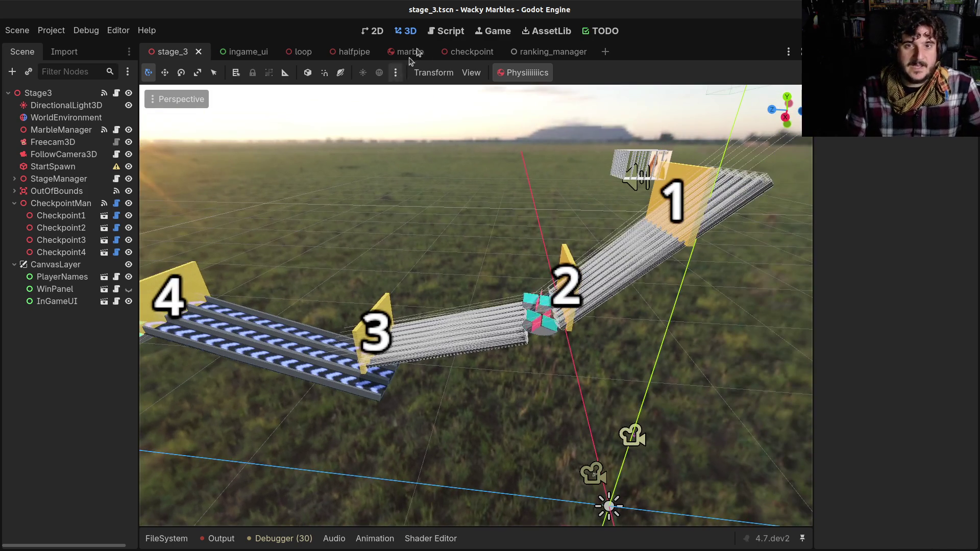
click(445, 31)
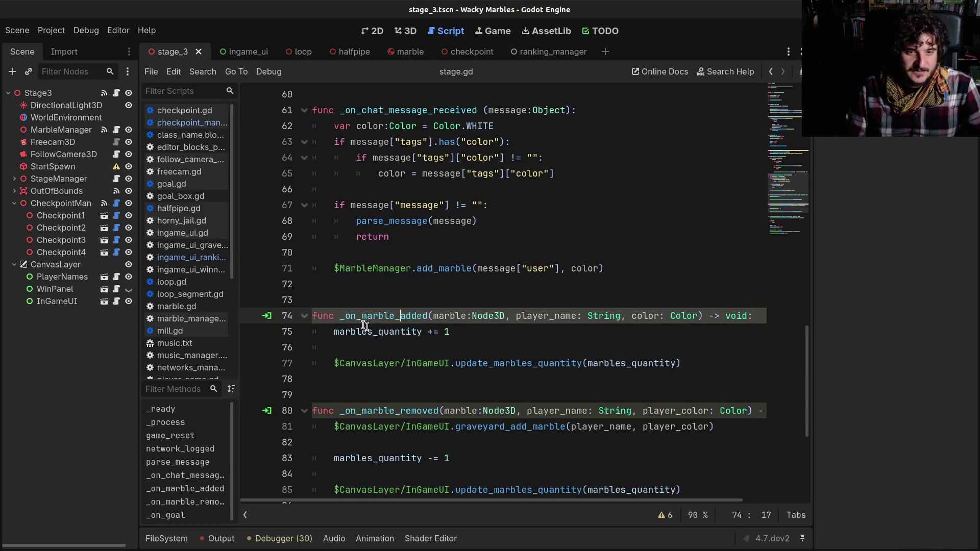
- Check the ranking array in the ranking manager, then open the Ranking panel's script
click(543, 53)
click(350, 193)
click(357, 141)
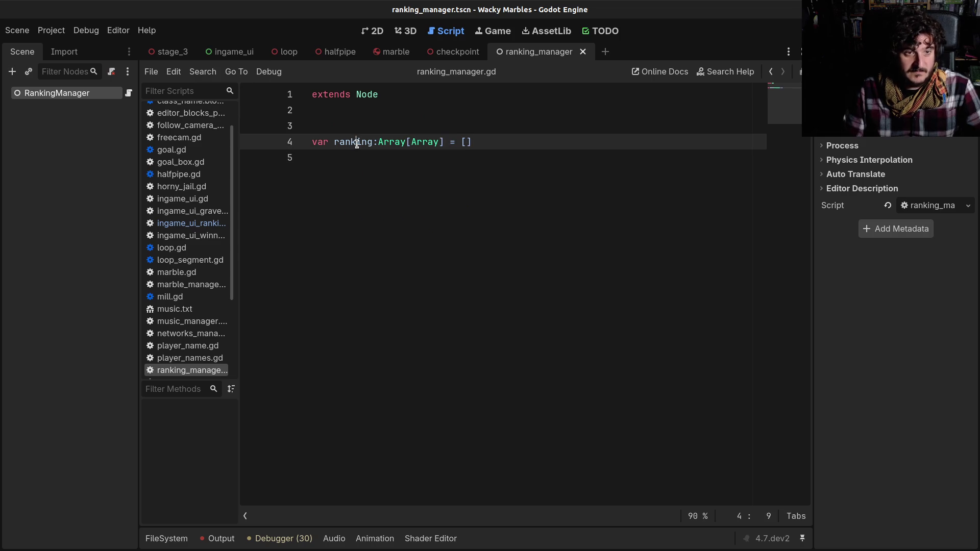
click(231, 55)
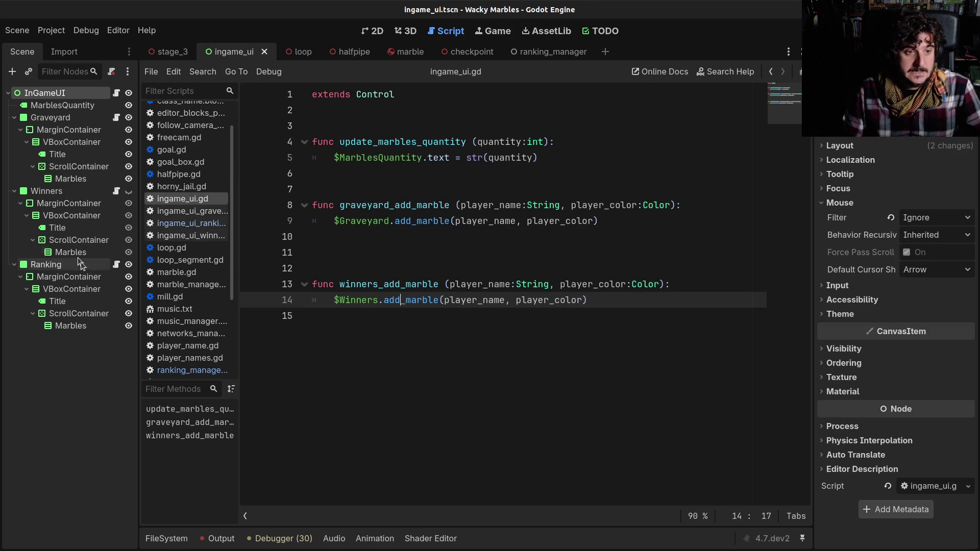
click(115, 264)
click(432, 279)
click(590, 237)
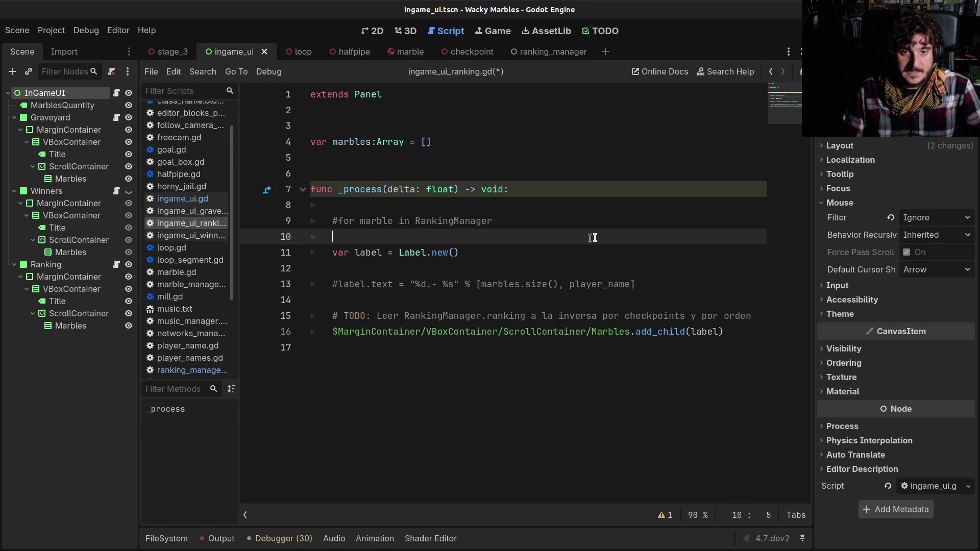
- Start a for loop over $Marbles in _process, then remove the Marbles path
key(Up)
key(Up)
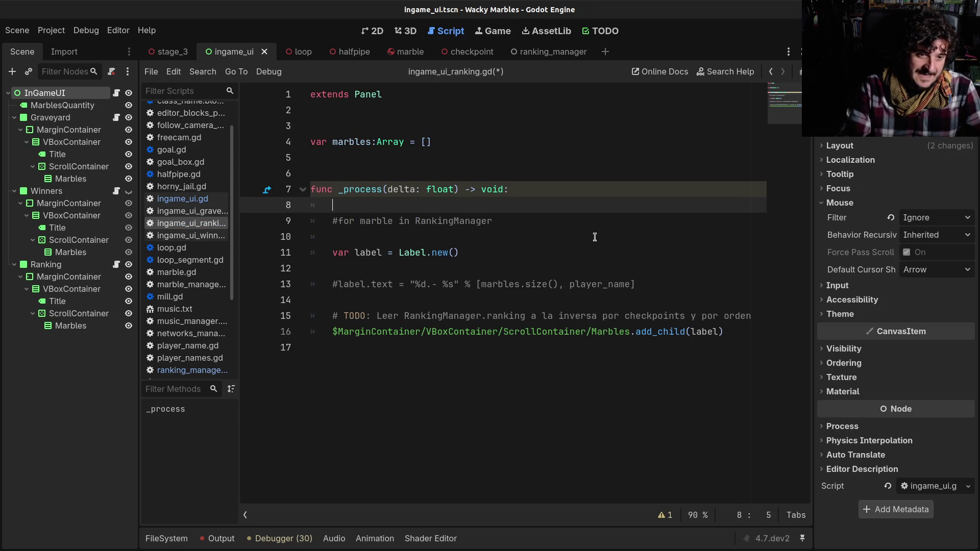
key(Return)
text(for)
key(BackSpace)
key(BackSpace)
key(BackSpace)
text(for )
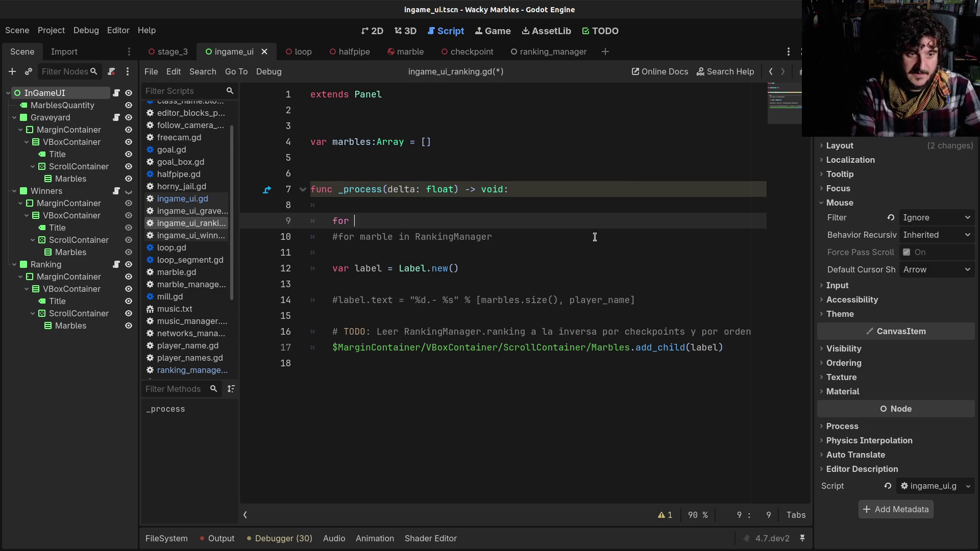
text($Marbles)
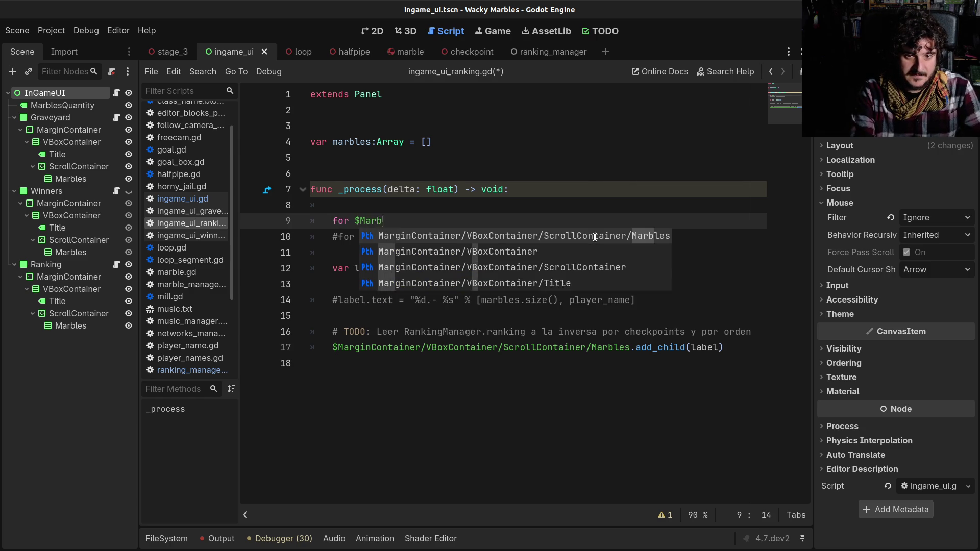
key(Return)
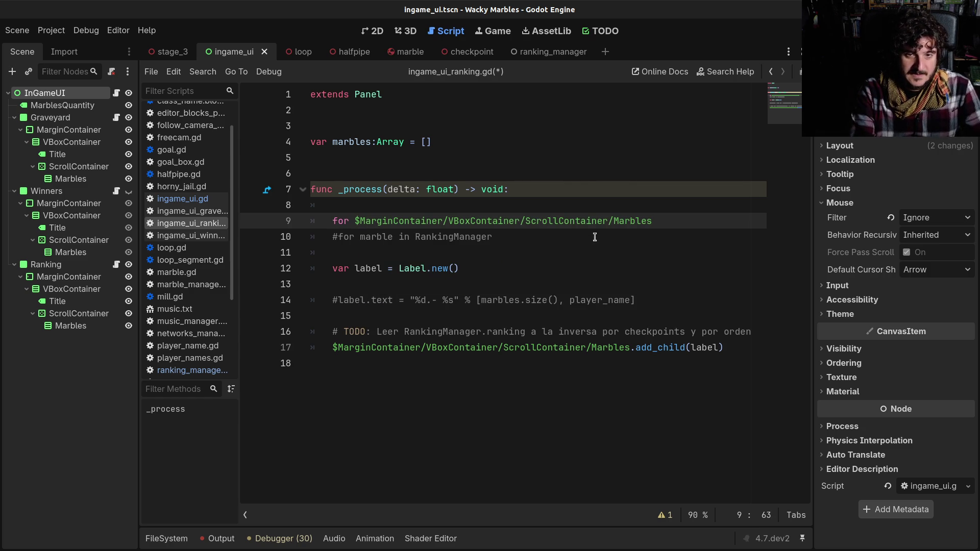
key(ctrl+shift+Left)
key(ctrl+shift+Left)
key(ctrl+shift+Left)
key(BackSpace)
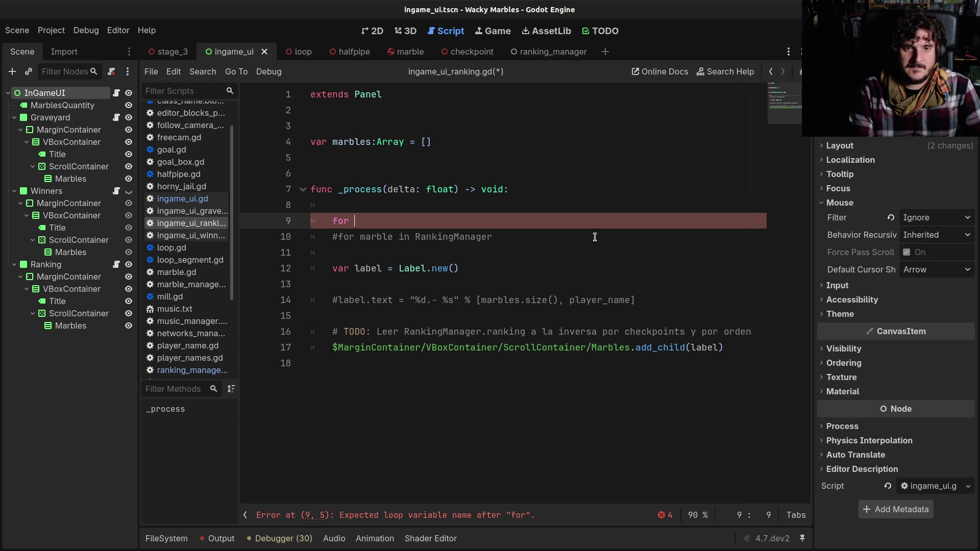
- Make room above the marbles variable near the top of the script
key(Up)
key(Up)
key(Up)
key(Return)
key(BackSpace)
key(Up)
key(Up)
key(Return)
key(Return)
key(Up)
text(v)
key(BackSpace)
key(BackSpace)
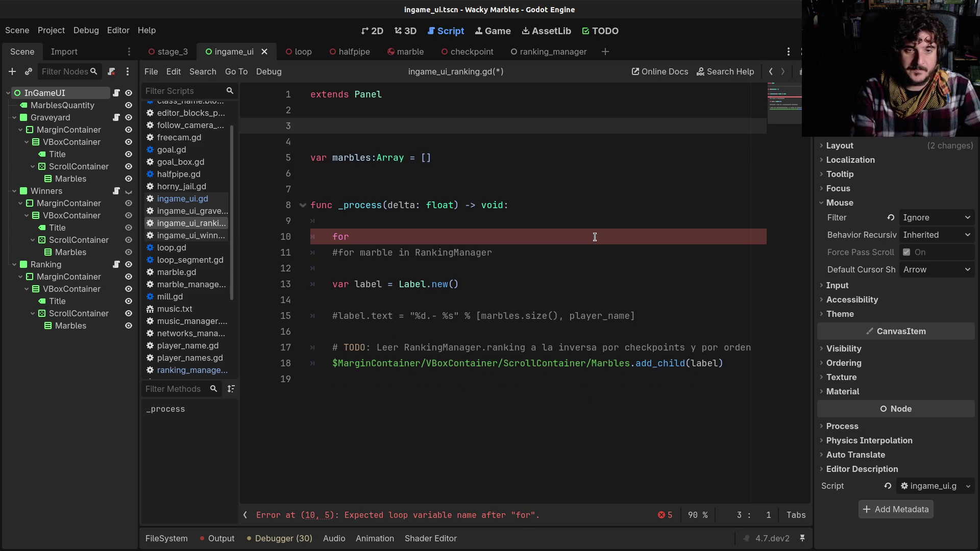
key(Down)
key(Down)
key(Down)
key(Up)
key(Up)
key(Up)
key(Down)
key(Down)
key(Return)
text(var )
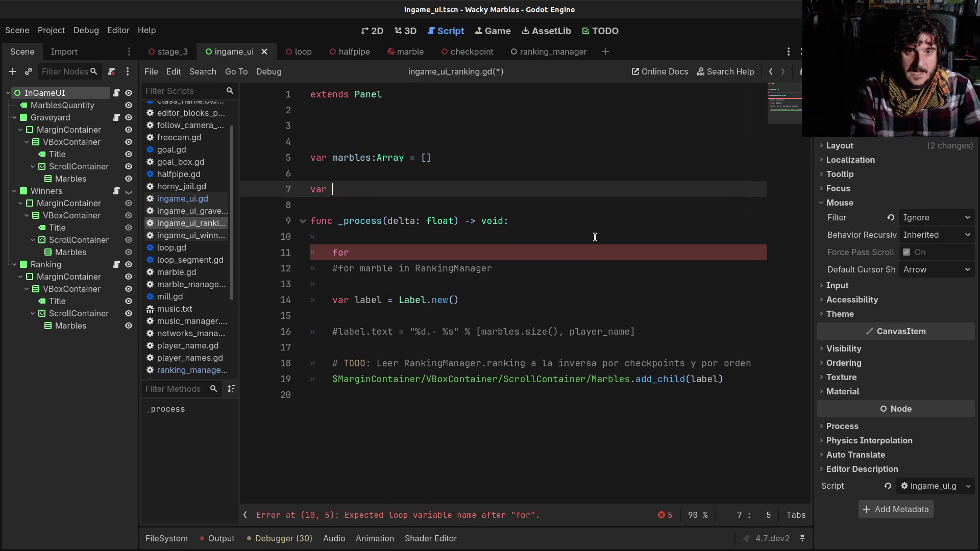
text(_margl)
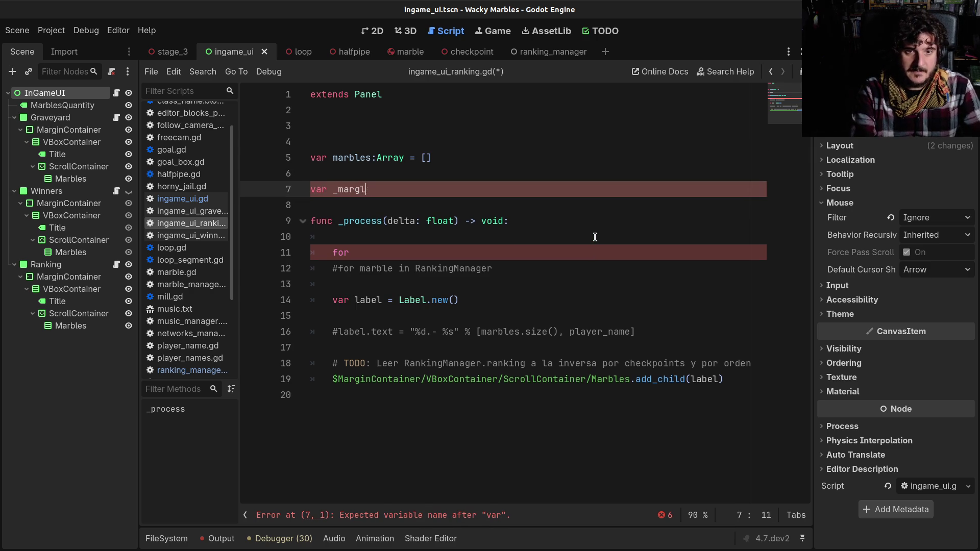
key(ctrl+z)
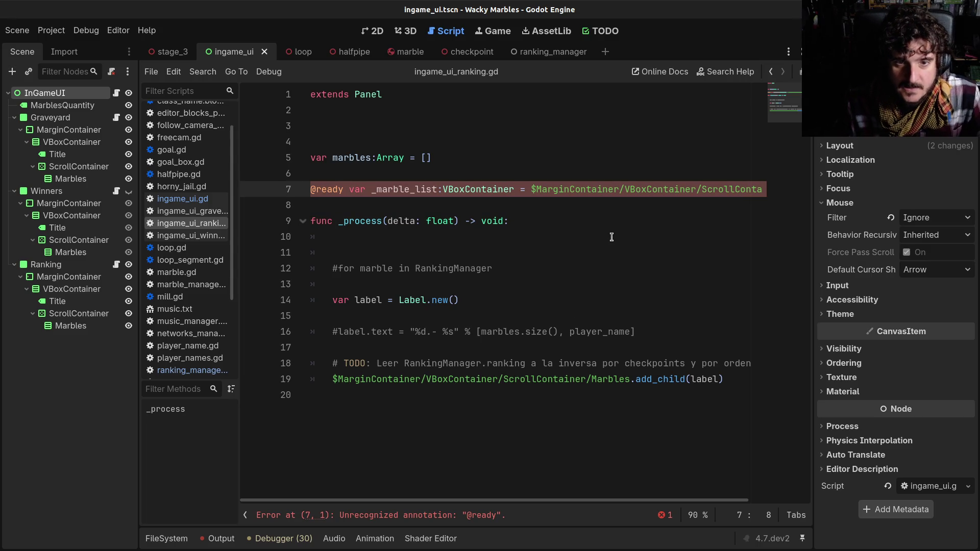
key(End)
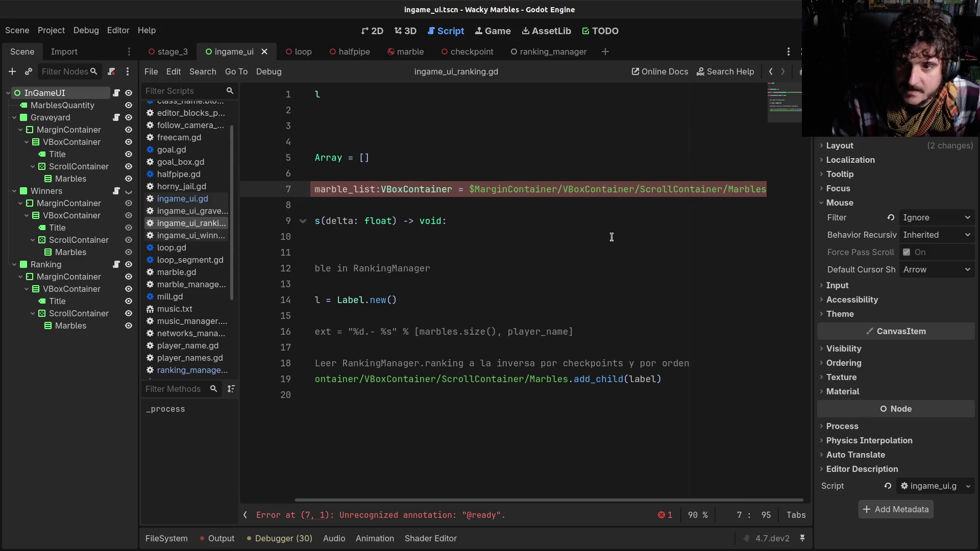
key(Home)
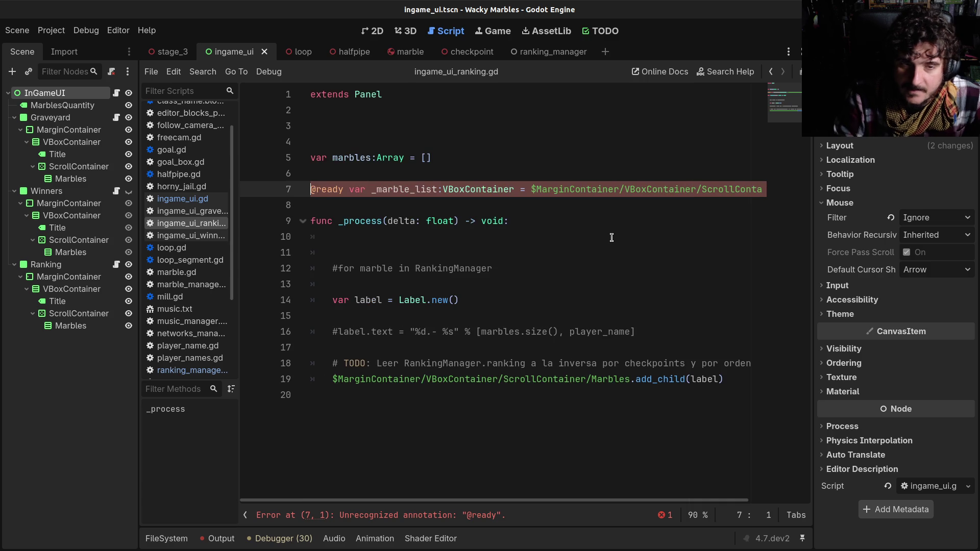
text(on)
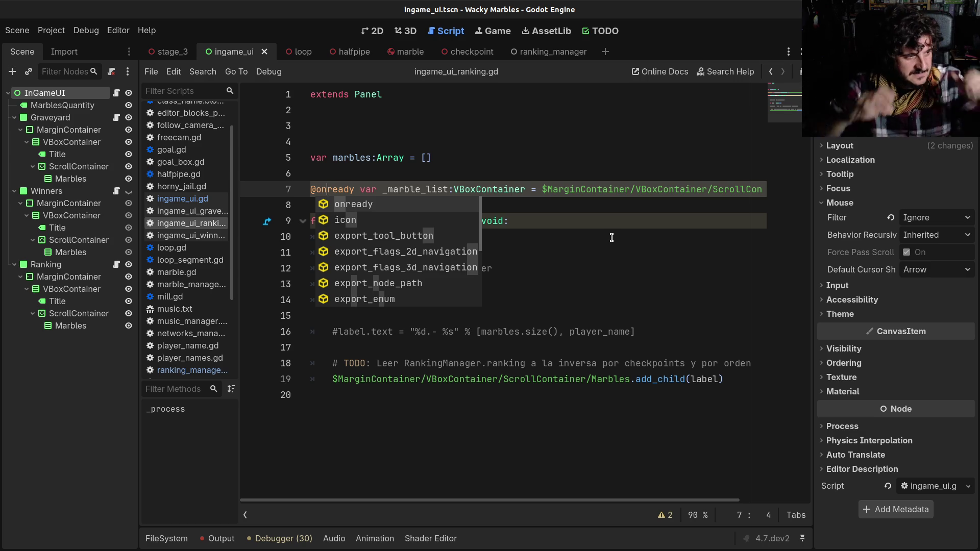
- Add a blank line above _process and begin 'for marble in _mar' in its body
click(635, 250)
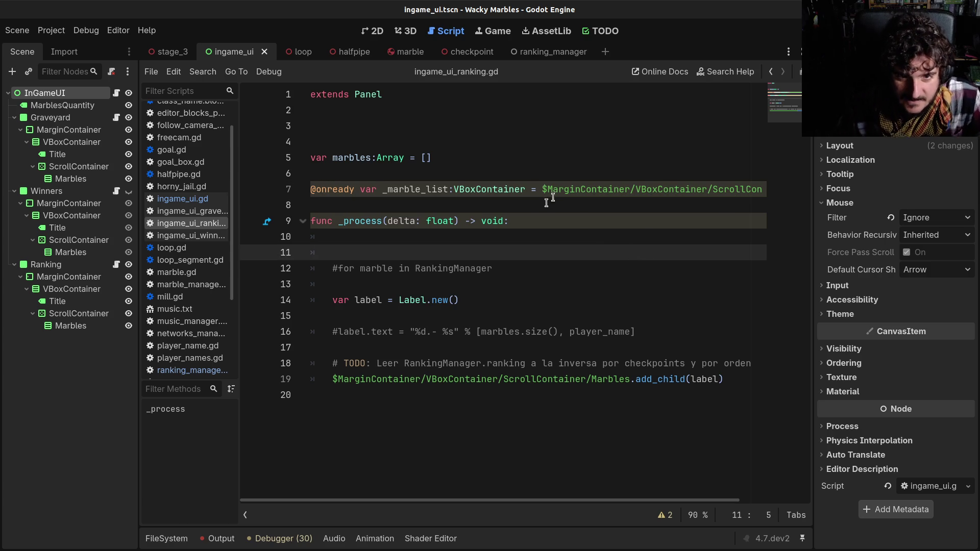
click(515, 199)
key(Return)
key(Down)
key(Down)
key(Down)
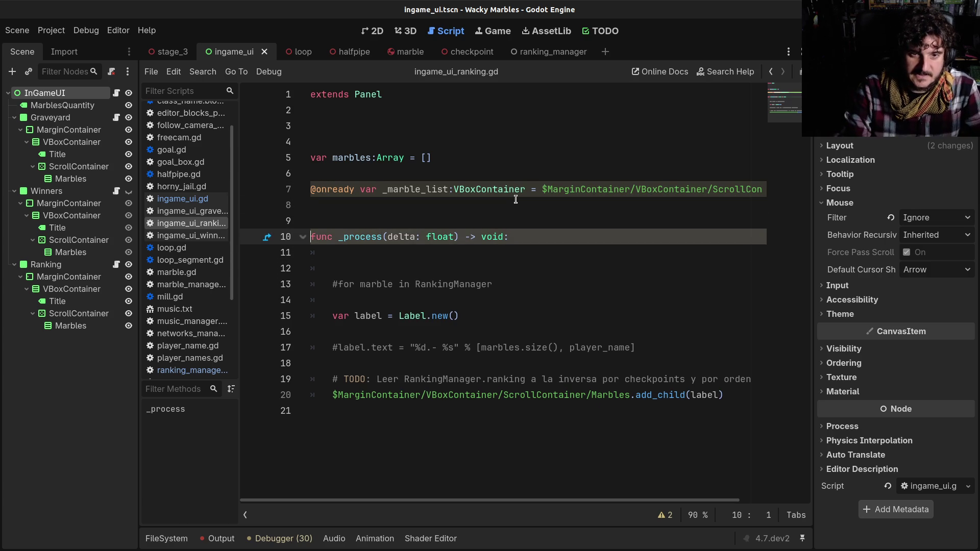
key(Up)
key(Tab)
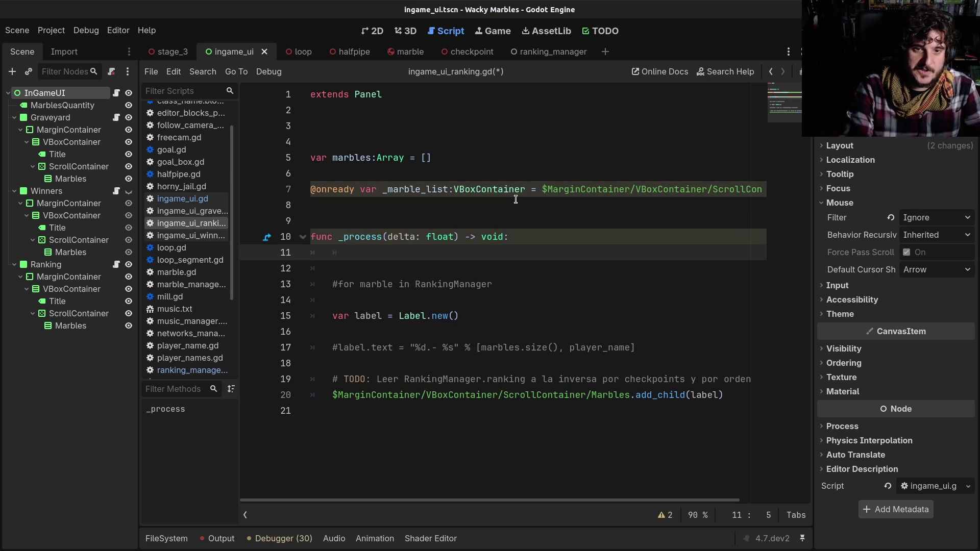
key(Return)
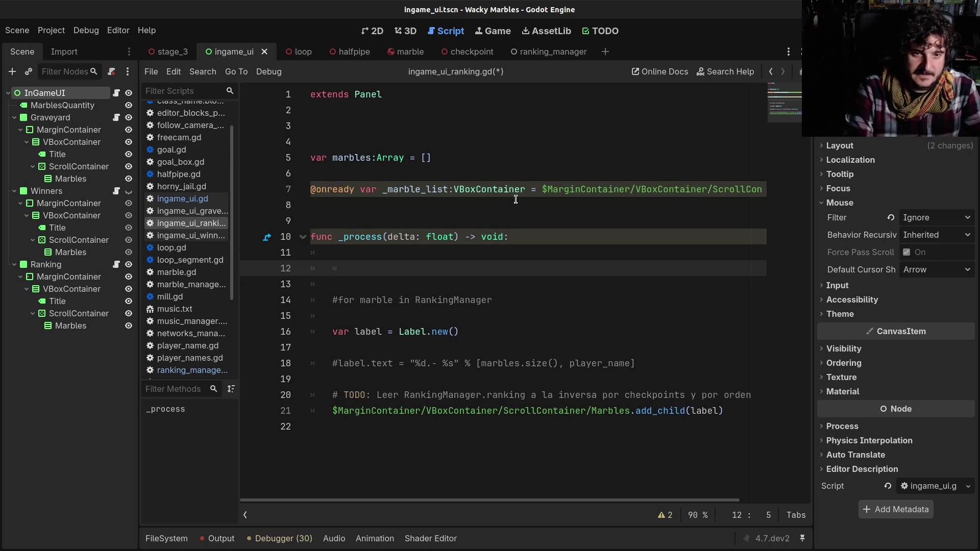
text(for )
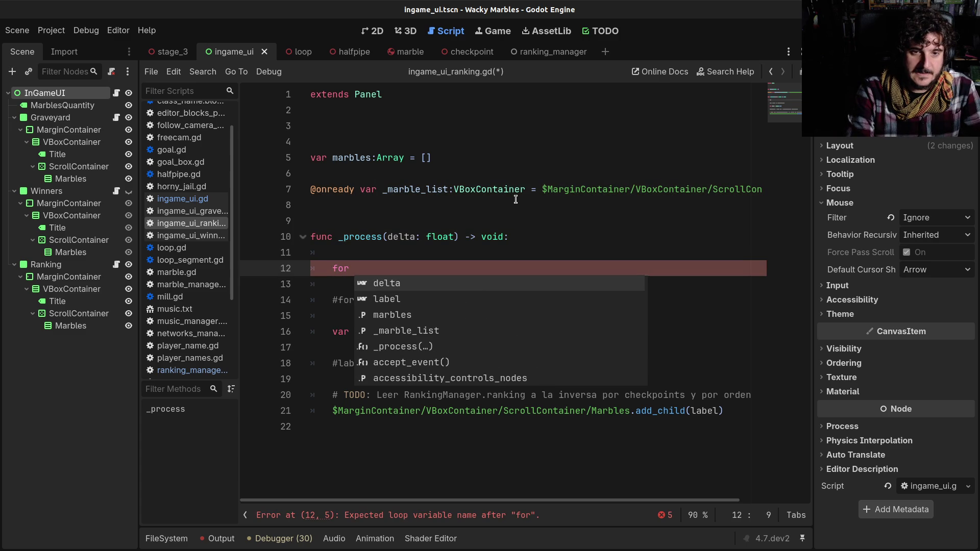
text(marb)
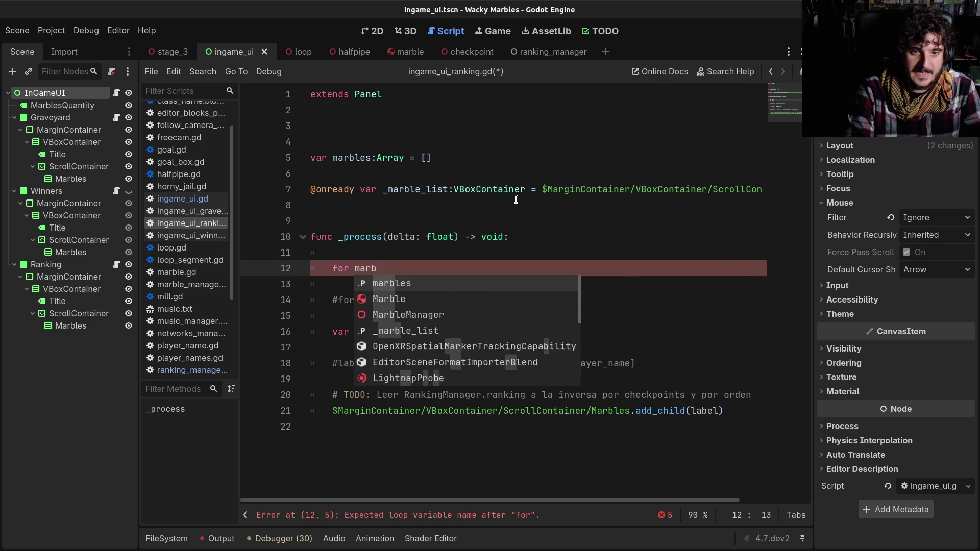
text(le in _)
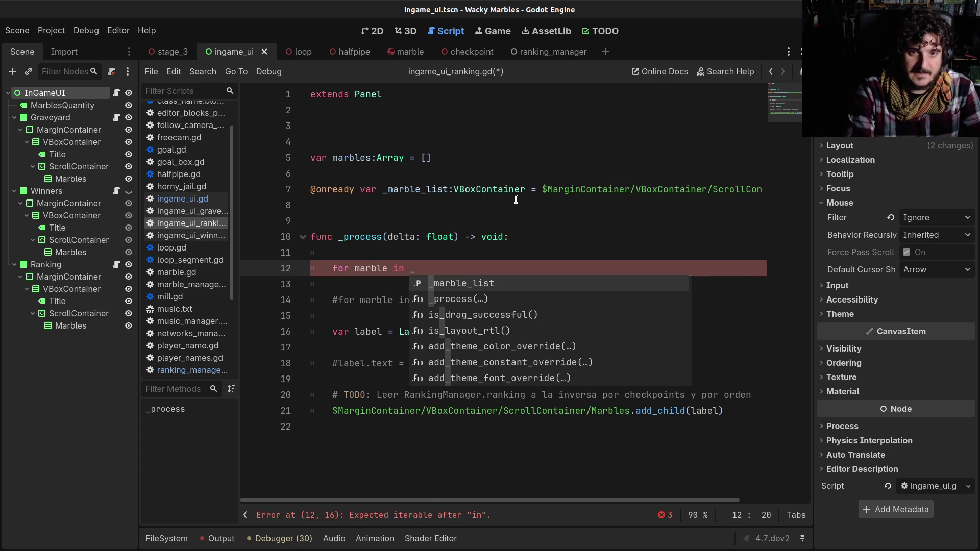
text(mar)
- Finish 'for marble in _marble_list.get_children():' with a pass body, then snap the browser right
key(Return)
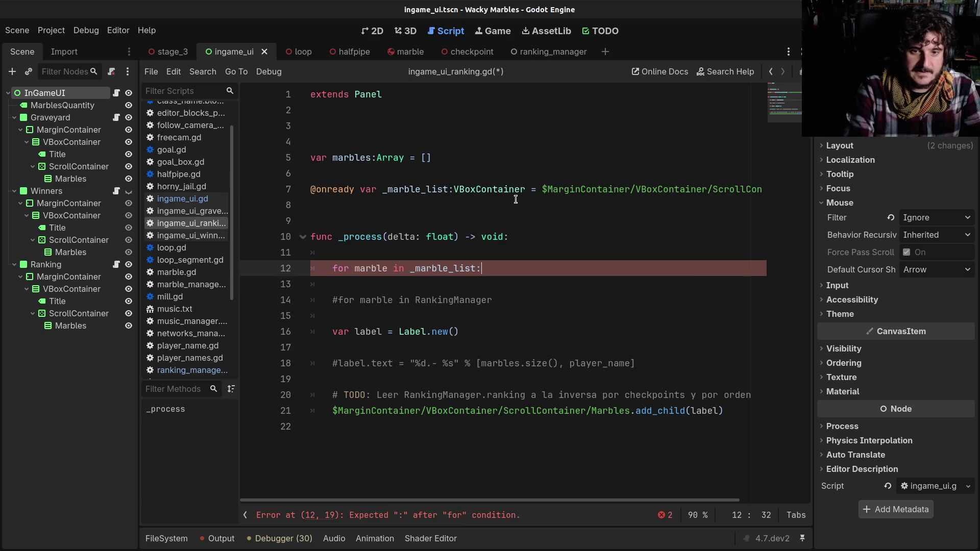
text(.)
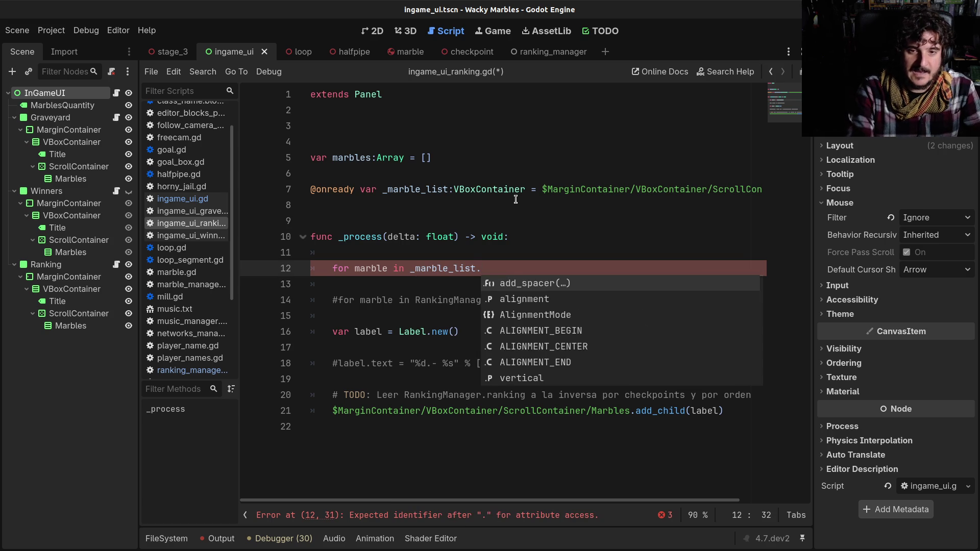
text(get_chil)
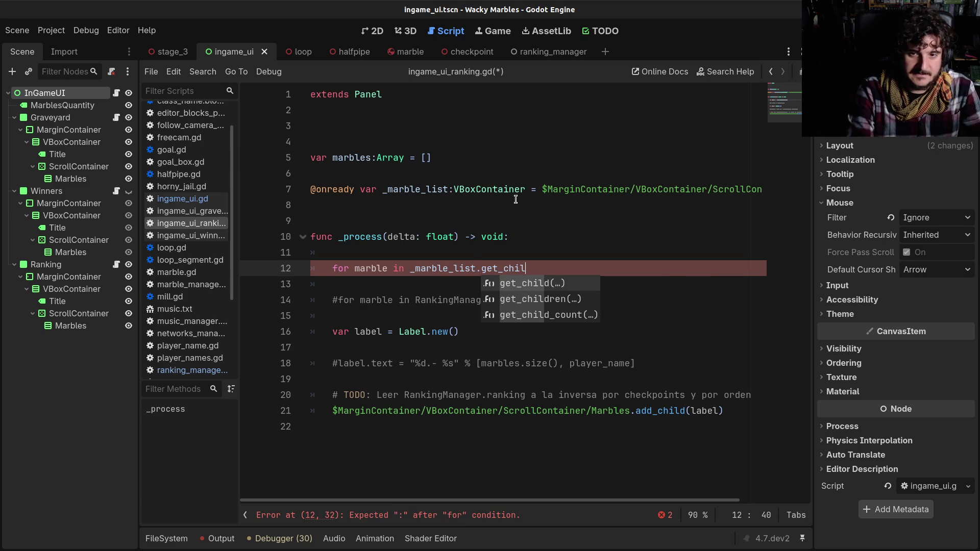
key(Down)
key(Return)
text():)
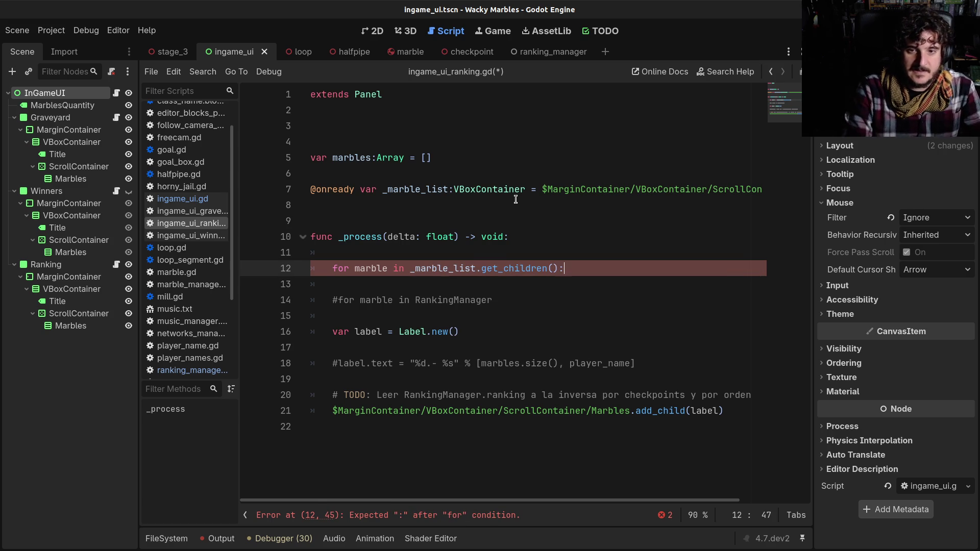
key(Return)
text(pass)
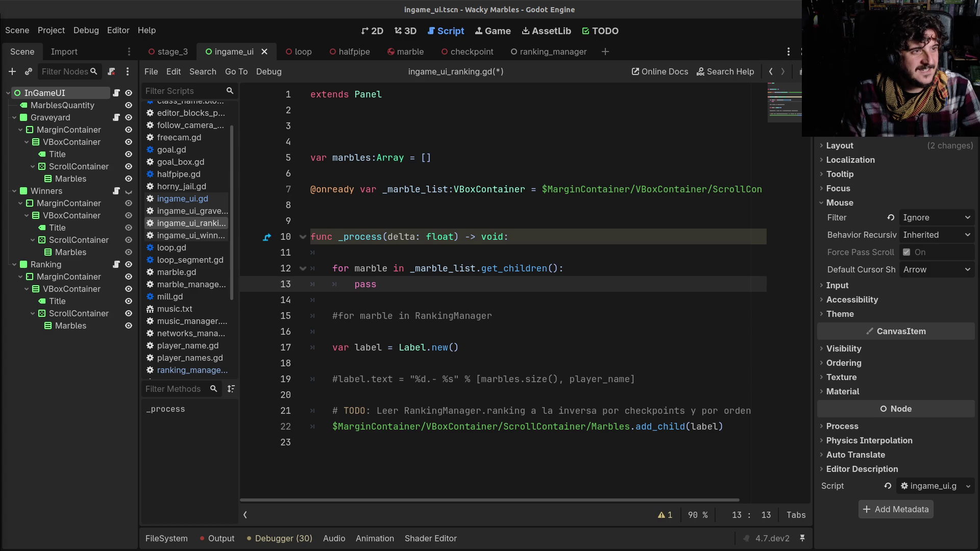
key(alt+Tab)
key(super+Right)
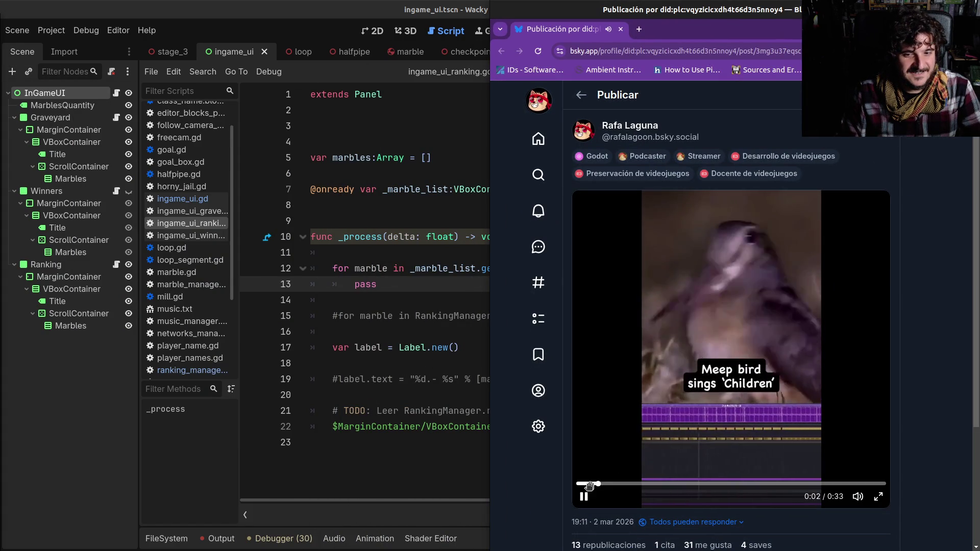
- Unmute and raise the meep bird video's volume, watch it full screen, then return to Godot
click(857, 497)
mouse_move(857, 496)
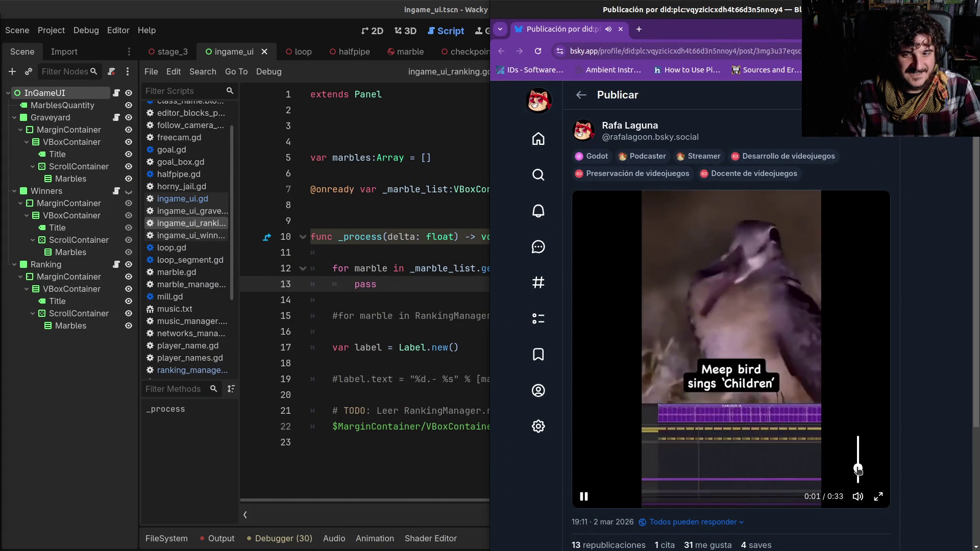
drag(859, 456, 859, 449)
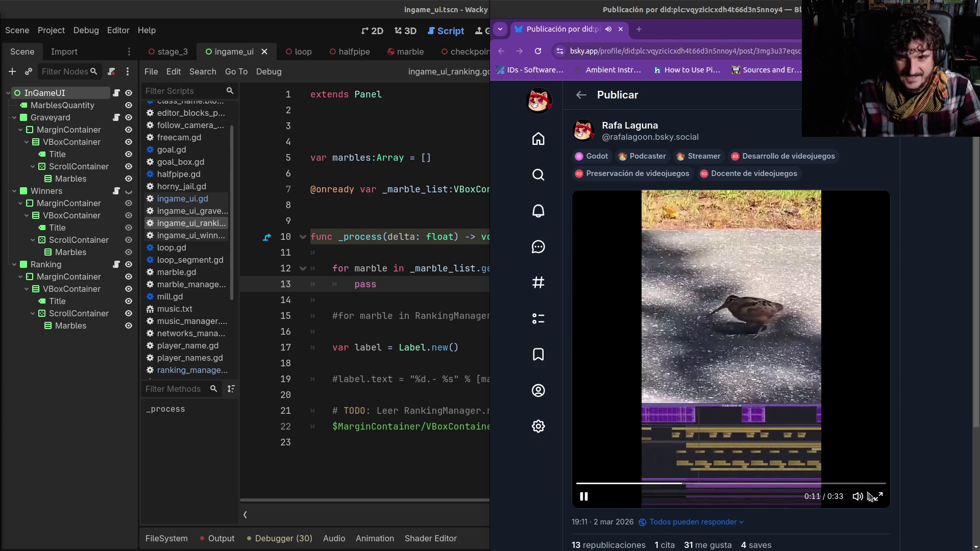
click(874, 496)
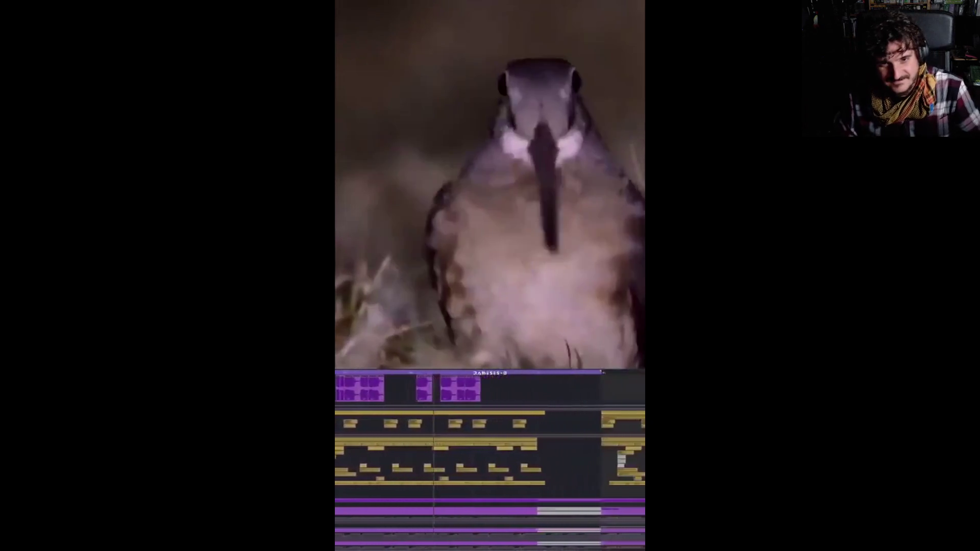
mouse_move(785, 527)
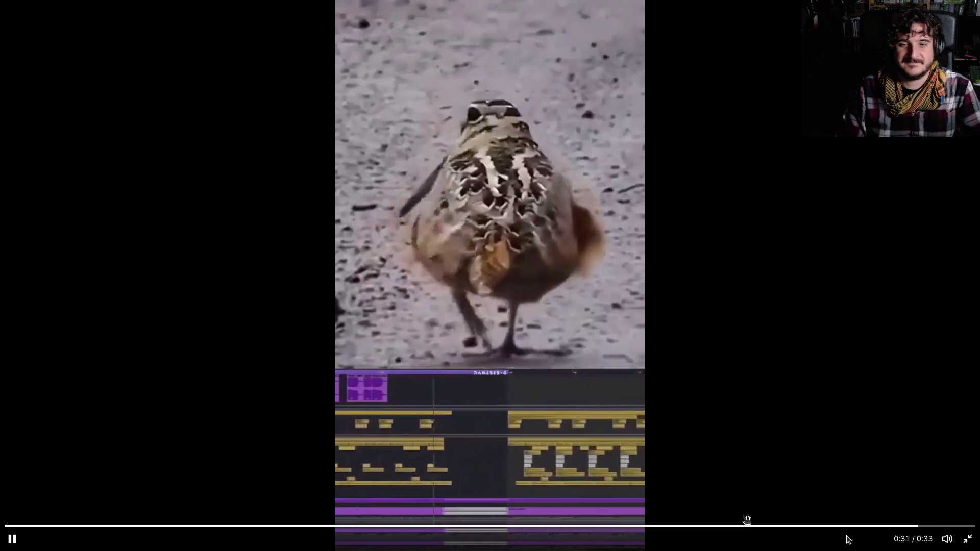
right_click(781, 406)
click(949, 290)
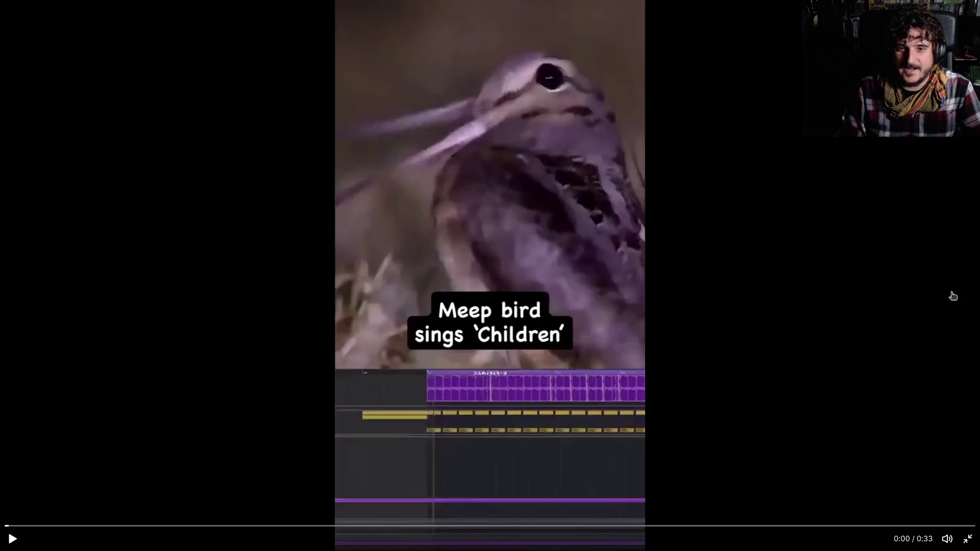
click(967, 539)
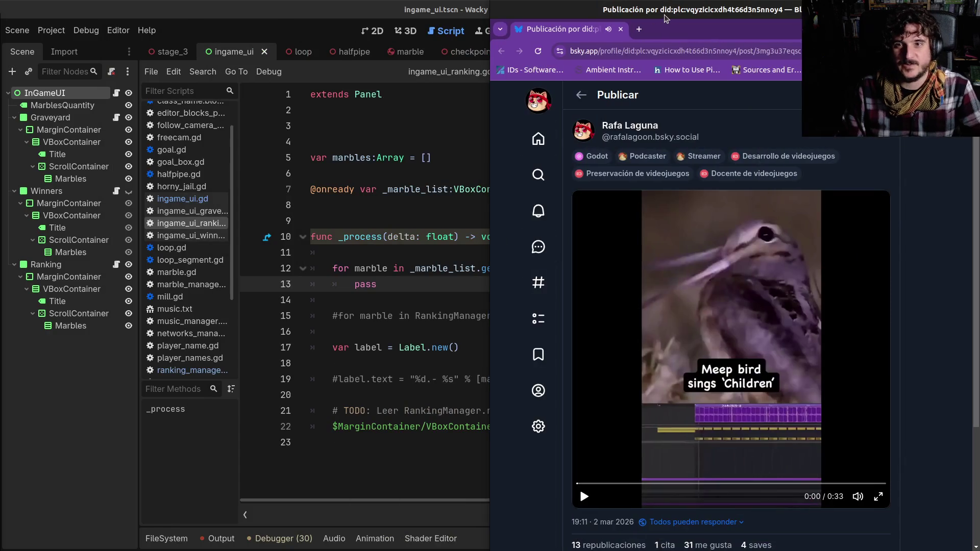
key(alt+Tab)
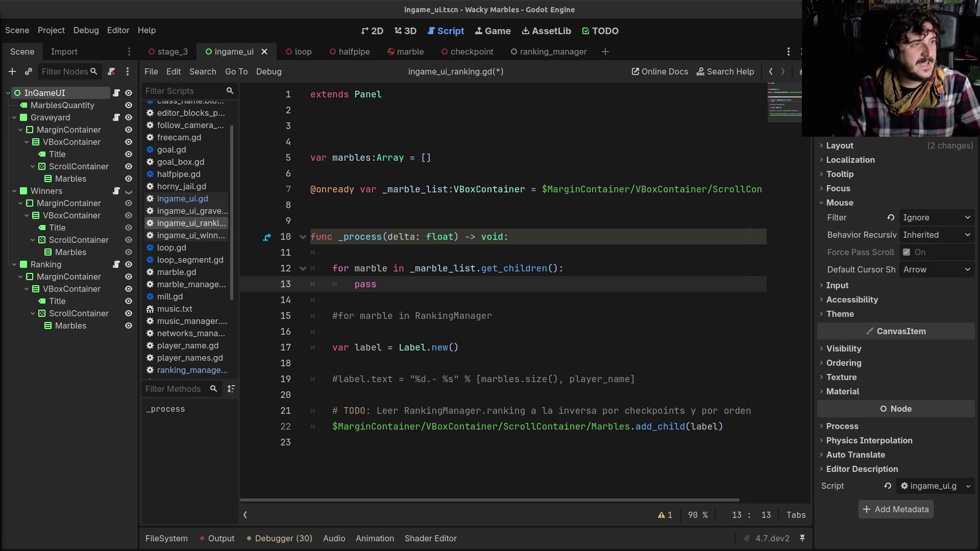
- Maximize and enlarge the Reddit window, then correct the address to reddit.com/r/Caliebre/
click(56, 255)
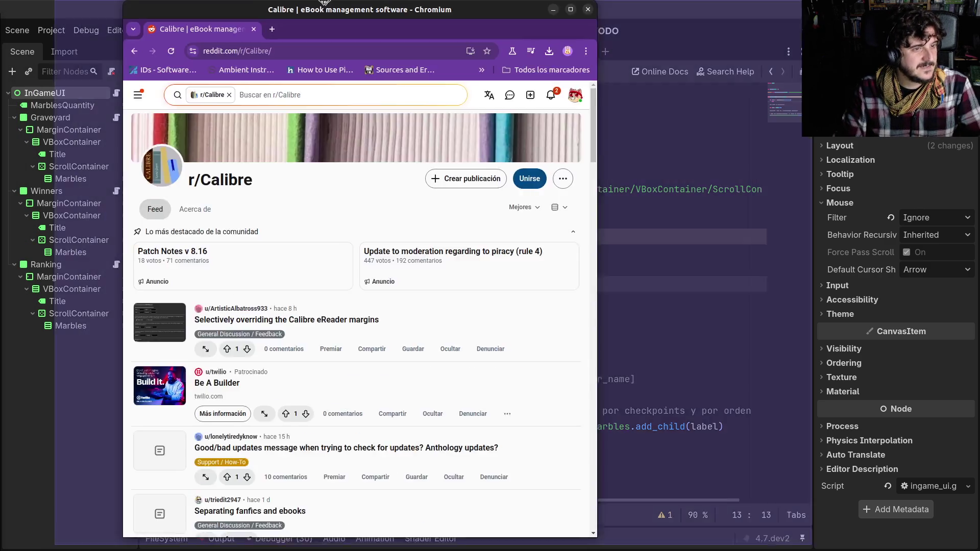
double_click(327, 2)
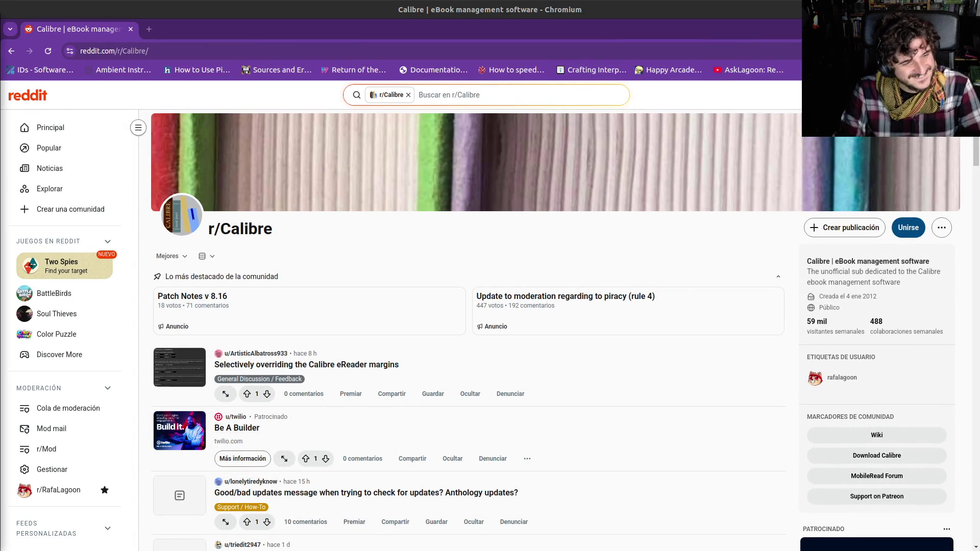
key(ctrl+plus)
key(ctrl+plus)
key(ctrl+plus)
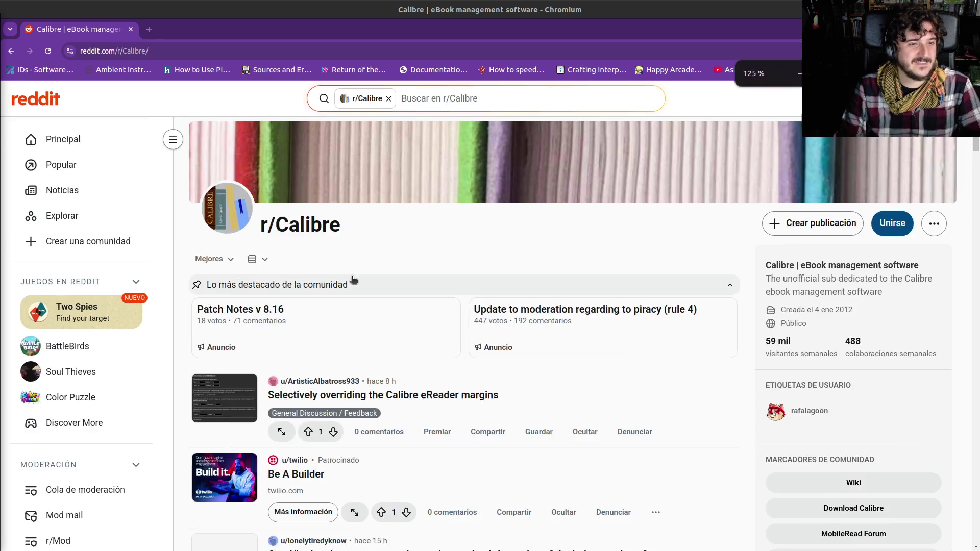
click(280, 45)
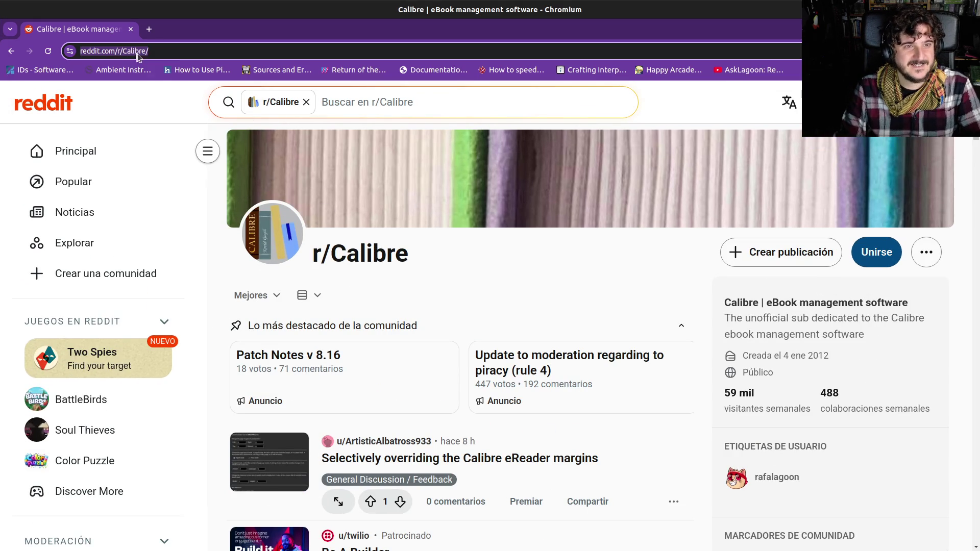
click(279, 45)
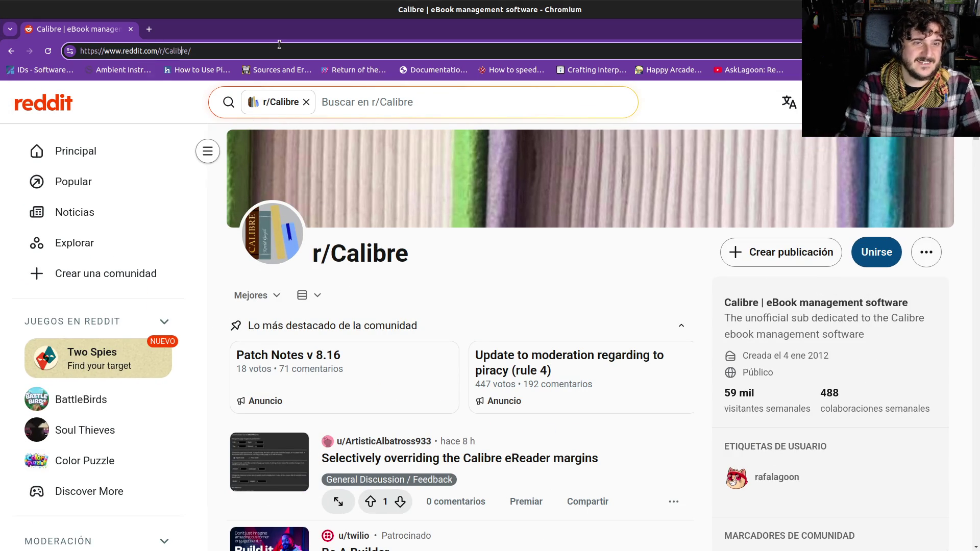
text(e)
key(Return)
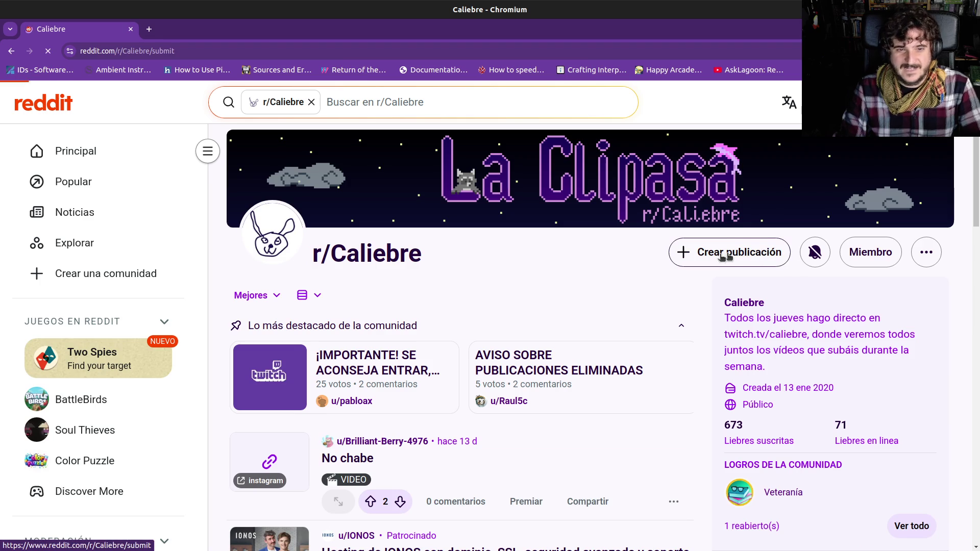
- Start a new r/Caliebre link post with the pasted Bluesky link and clear the auto-filled title
click(731, 253)
click(321, 284)
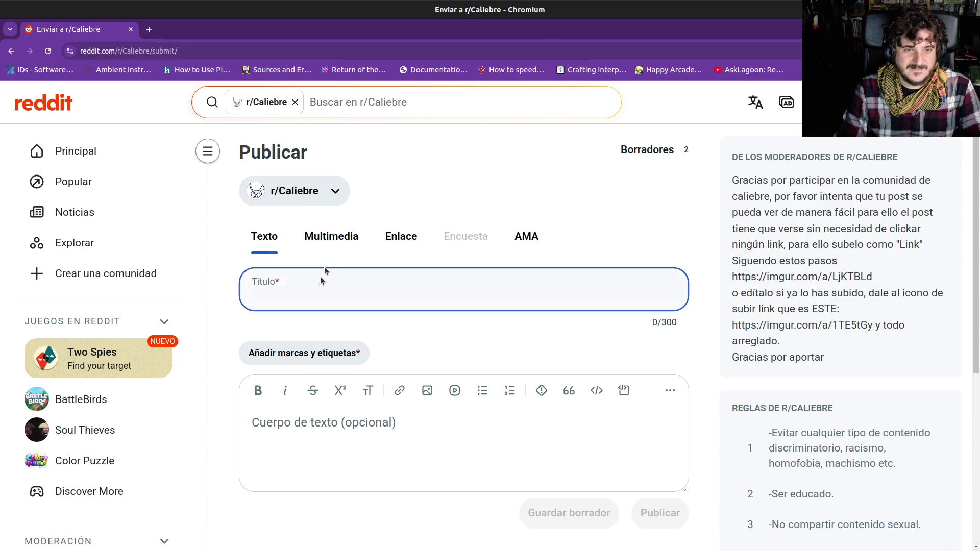
click(401, 236)
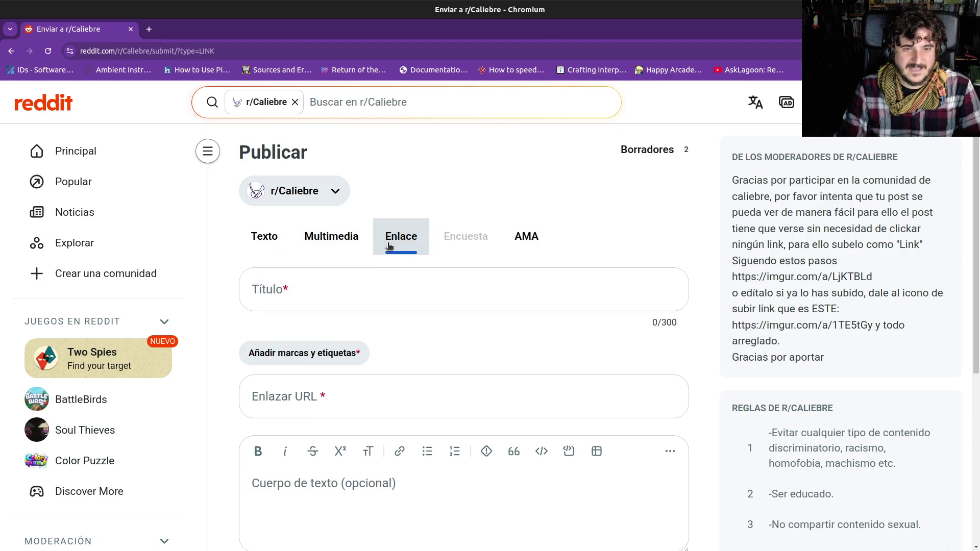
click(285, 408)
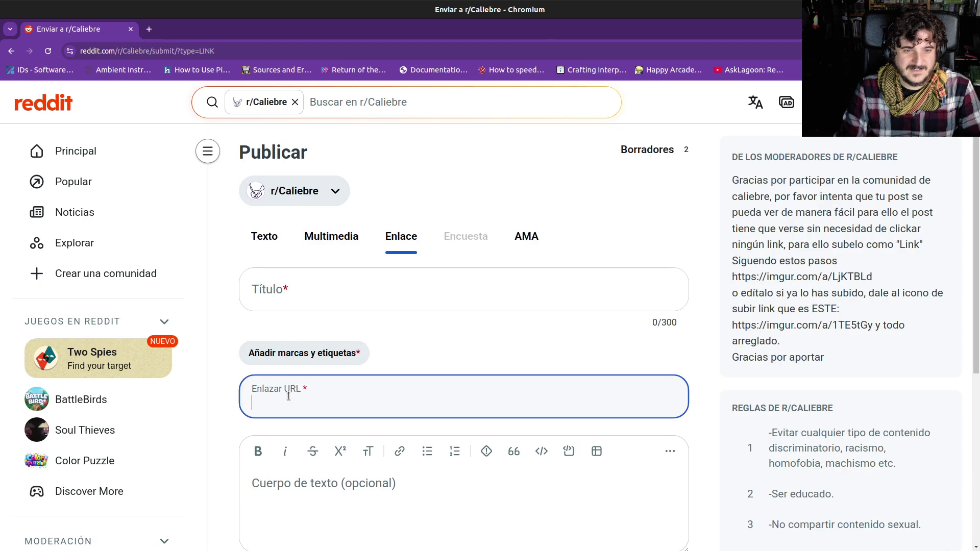
text(https://bsky.app/profile/did:plc:vqyzicicxdh4t66d3n5nnoy4/post/3mg3u37eqsc22)
click(294, 295)
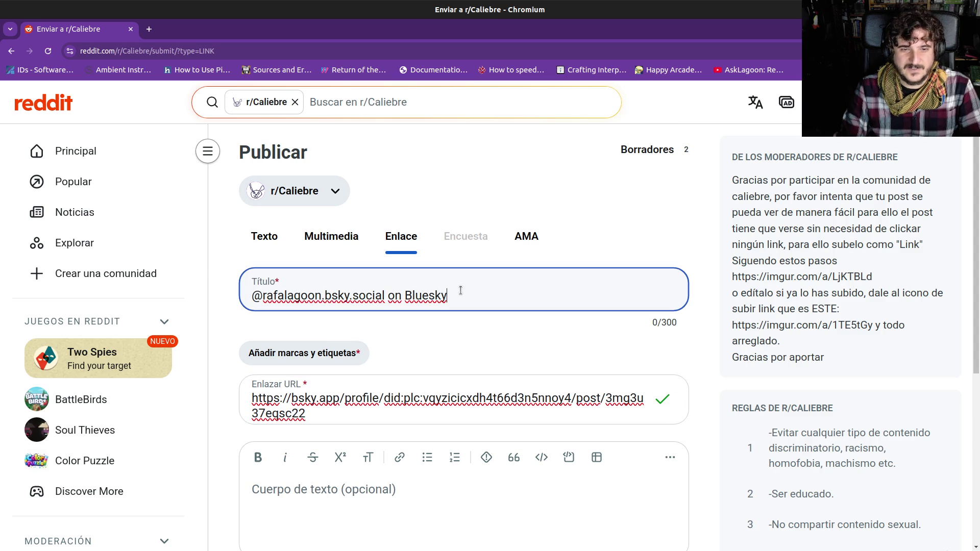
key(ctrl+a)
key(BackSpace)
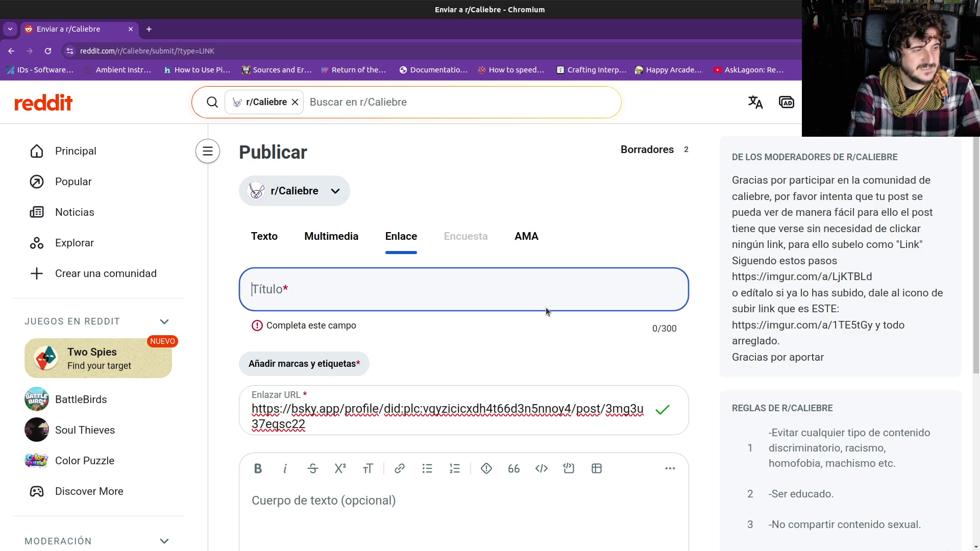
- Type the nonsense 'pipipi… piripi… pipí pip' title for the post
text(p)
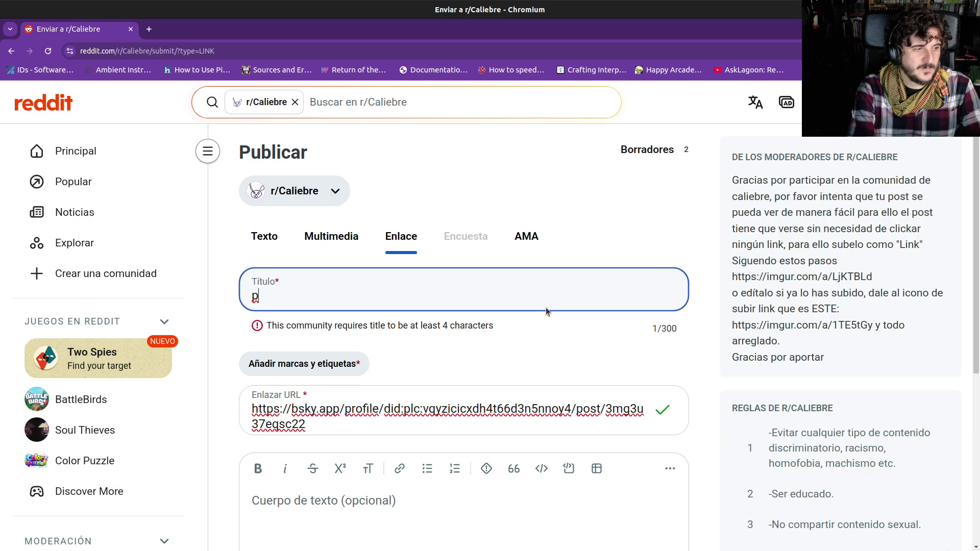
text(ipipipipipiipipii pip)
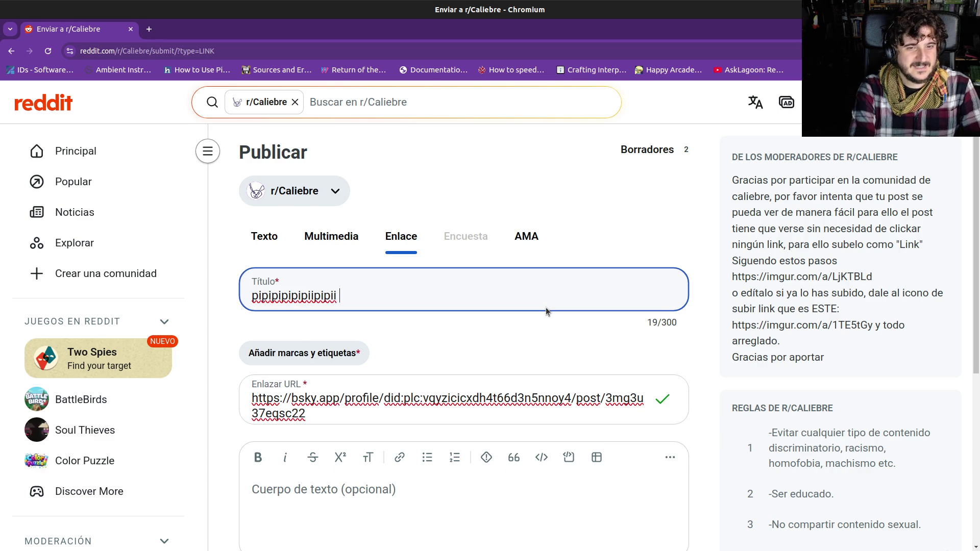
key(BackSpace)
text(rip)
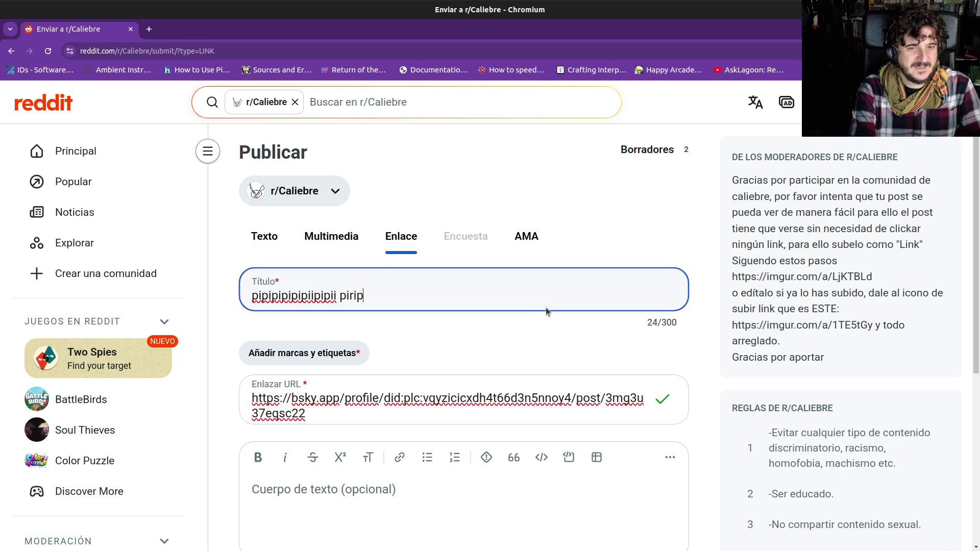
text(ipi pi)
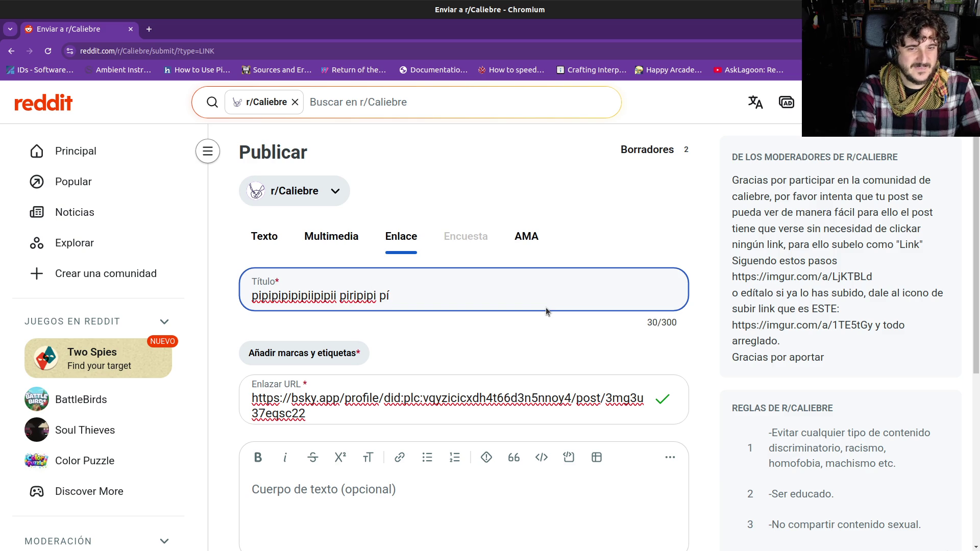
text( pipi)
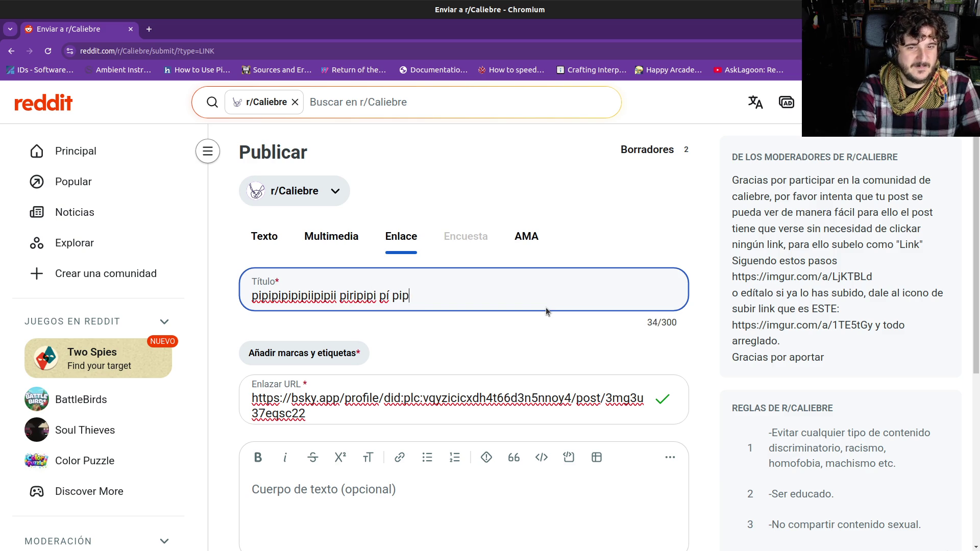
text(pí)
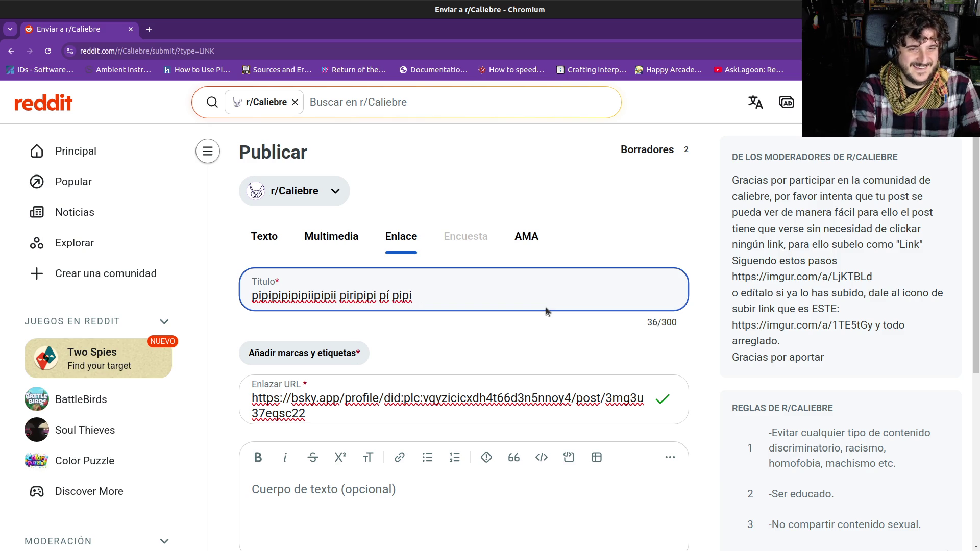
text( piri)
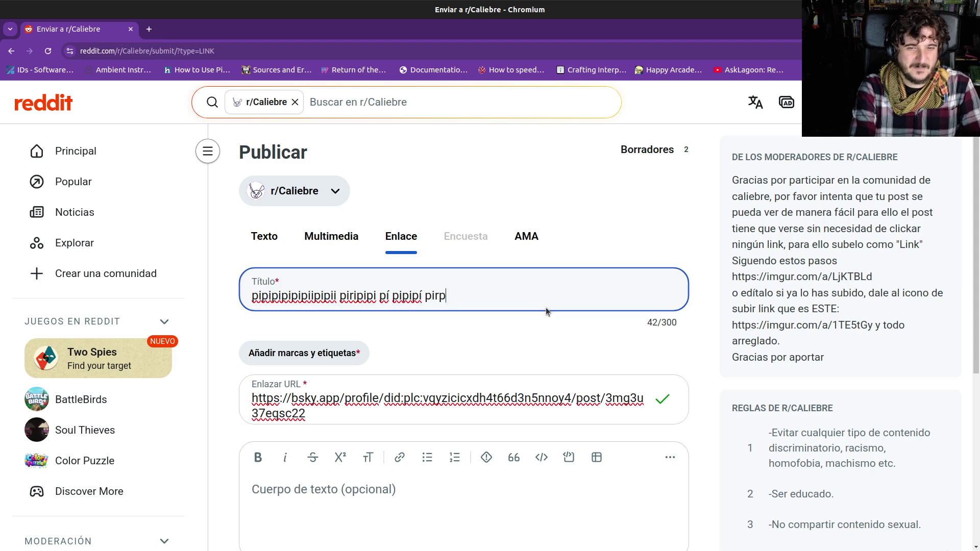
text(pi pi pi)
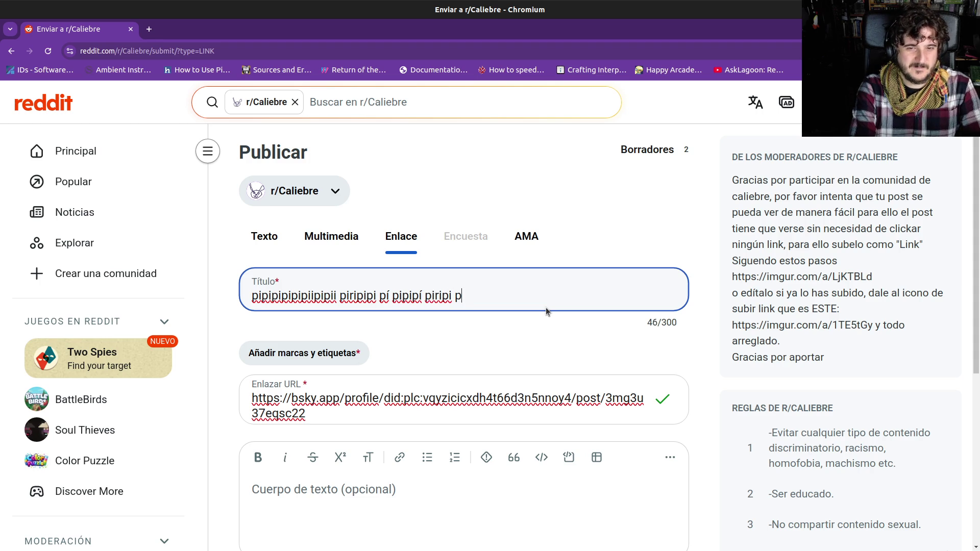
text( pip)
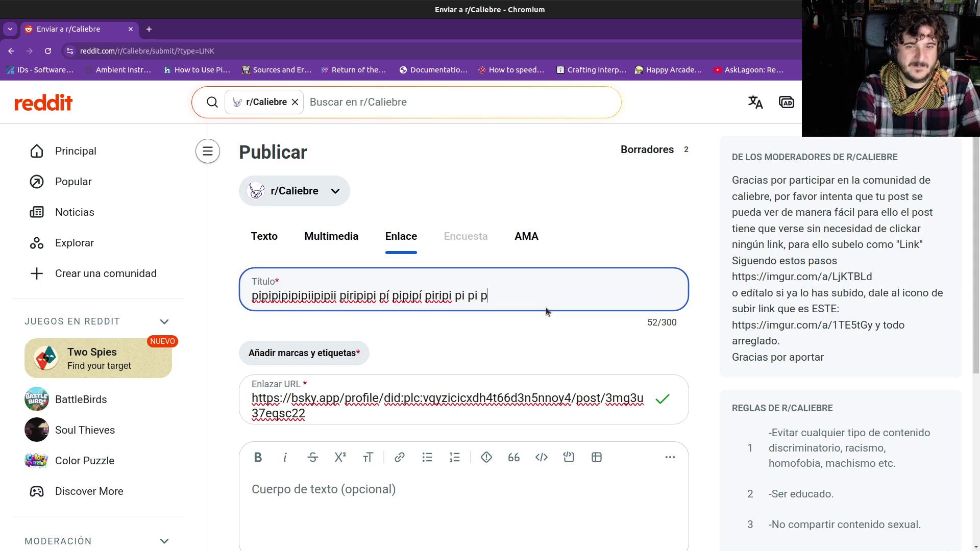
text(í i )
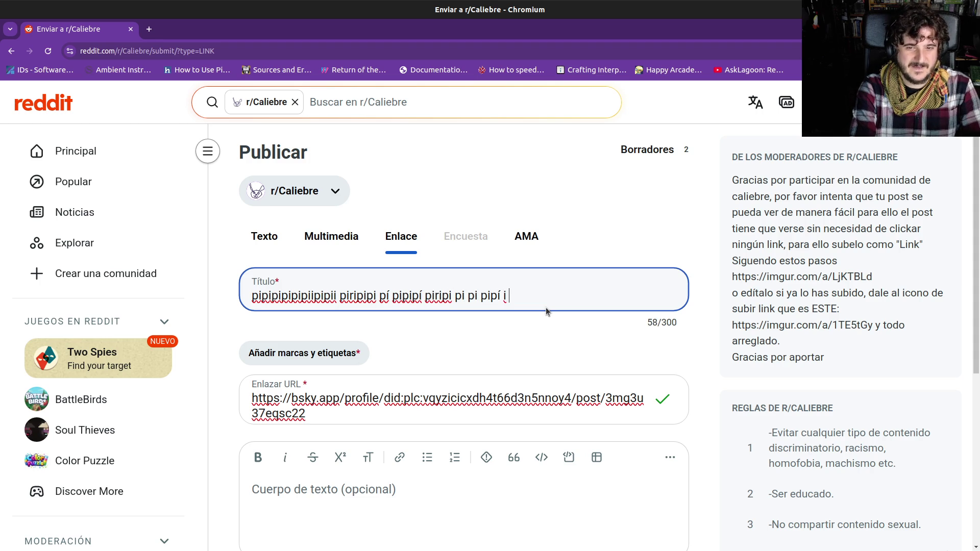
key(BackSpace)
key(BackSpace)
text(pipi)
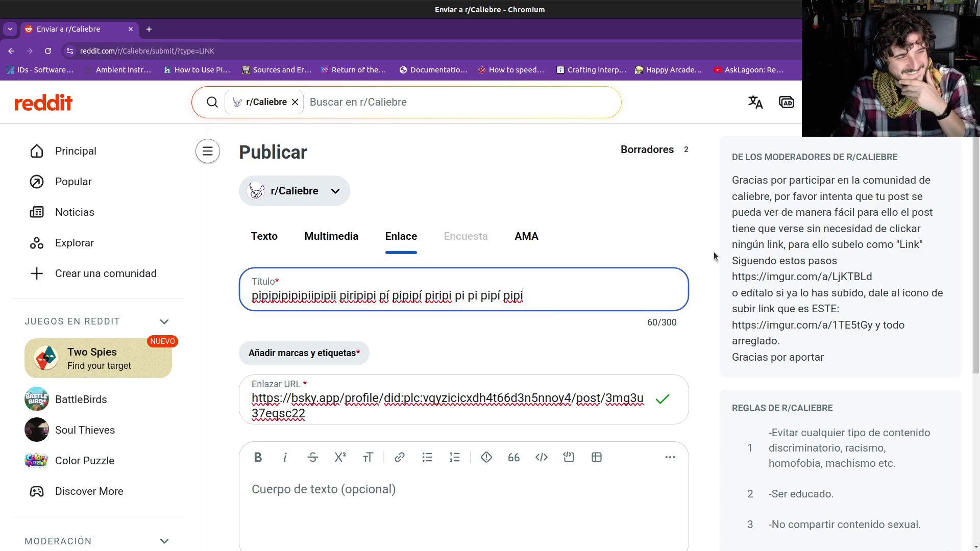
scroll(713, 252, down, 2)
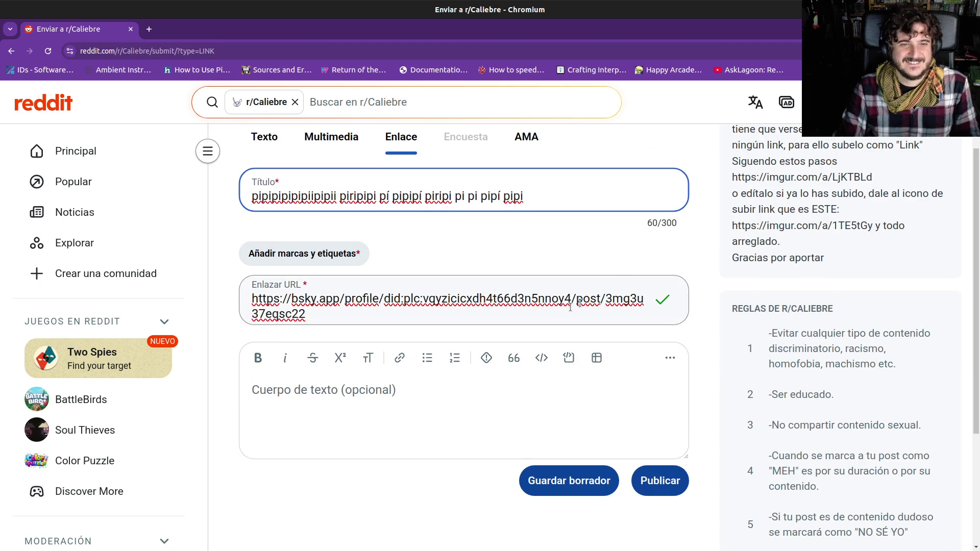
scroll(463, 341, up, 2)
scroll(469, 353, down, 2)
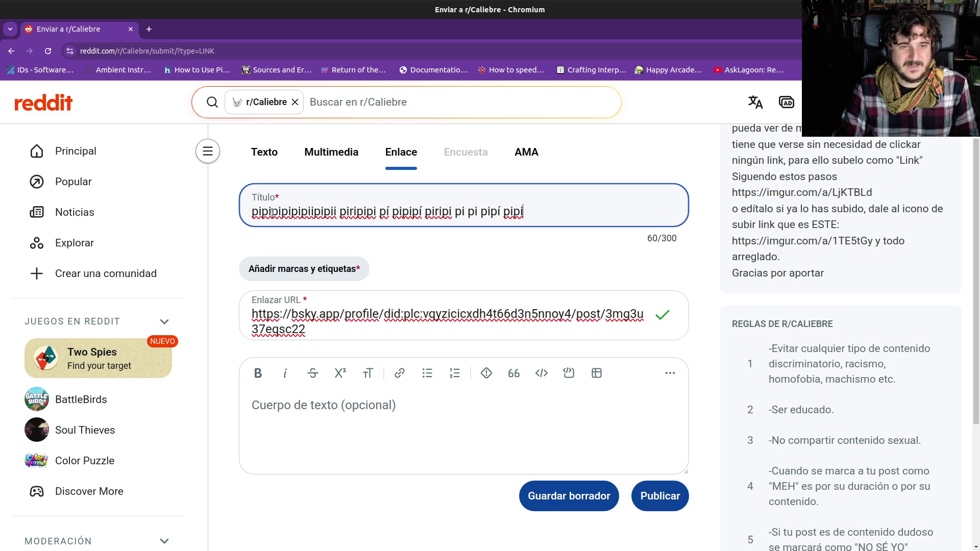
- Correct the title's opening words to 'pipipiripí pipipi…', try publishing, and bring up the tag picker
click(280, 212)
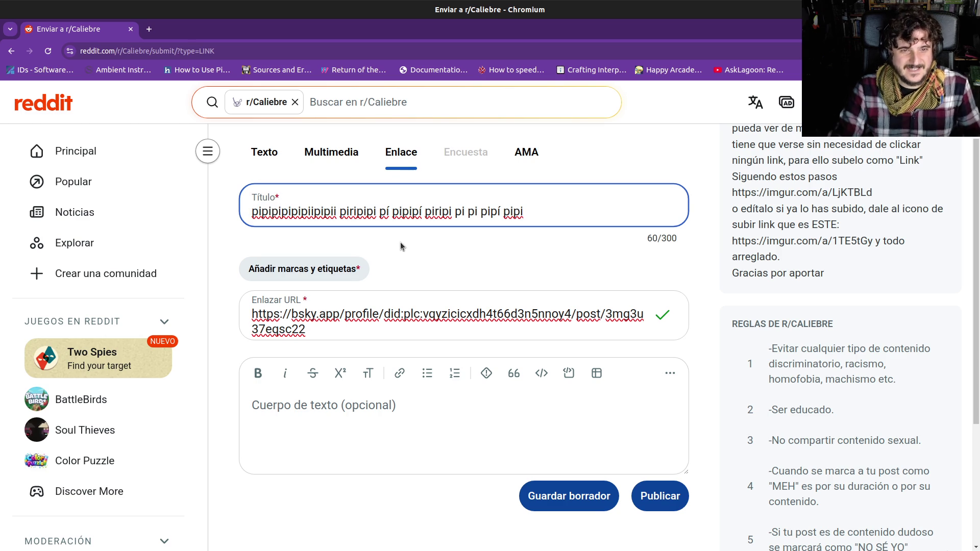
text(ri)
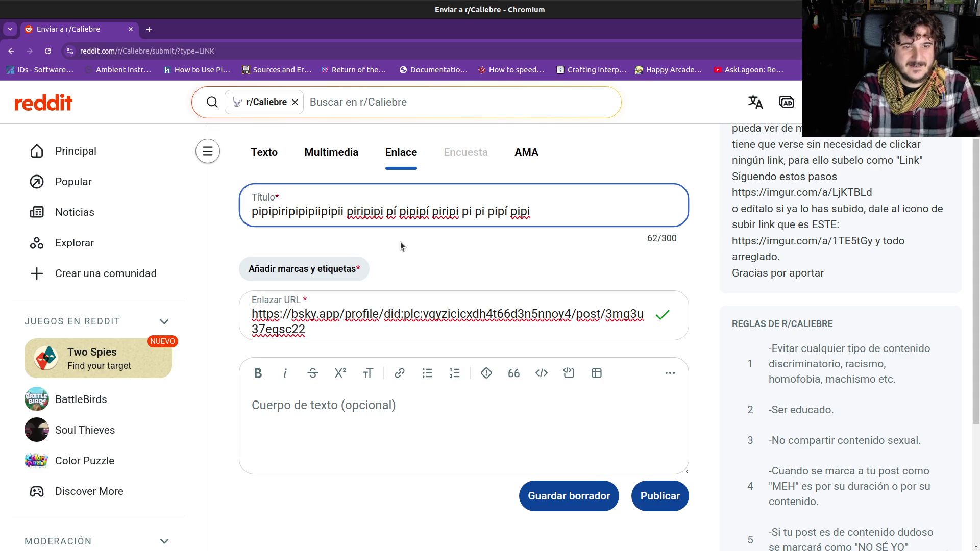
key(BackSpace)
text(í)
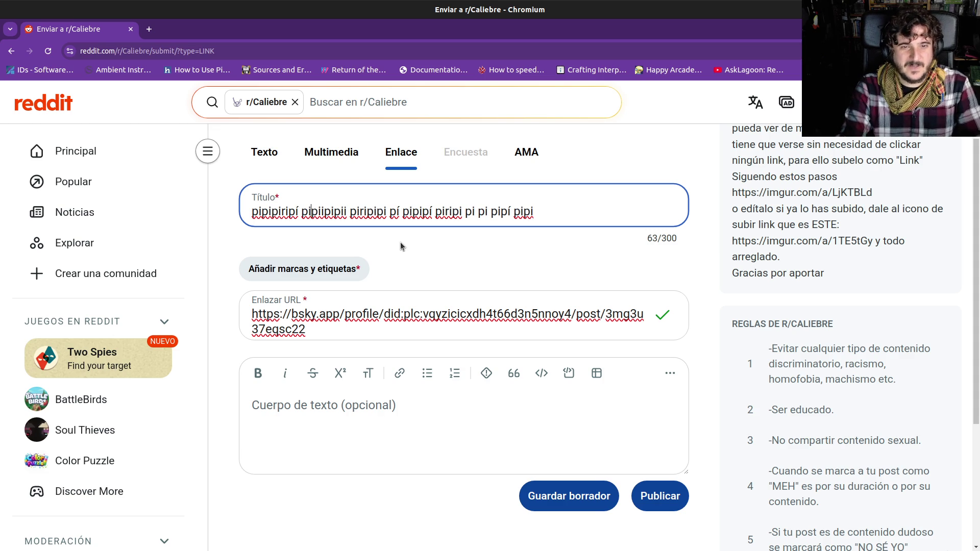
key(Delete)
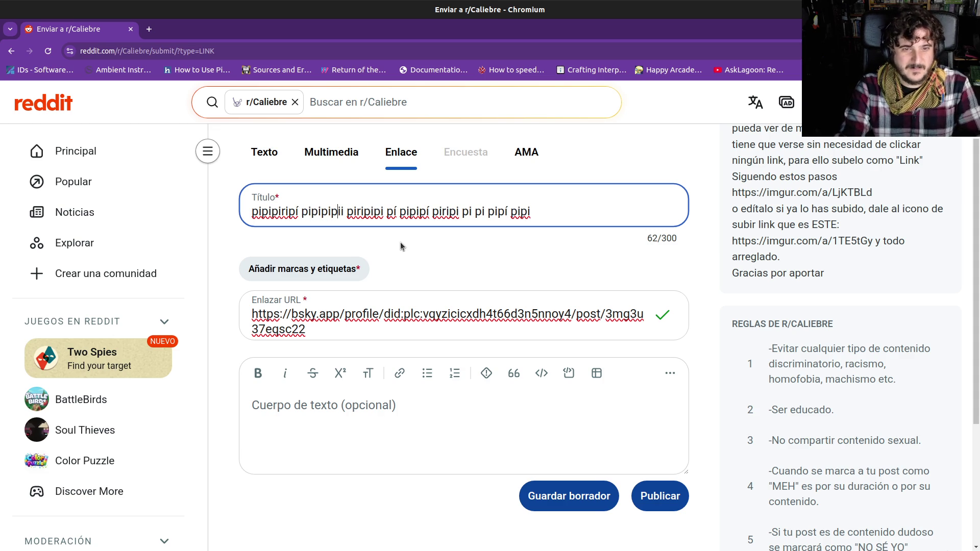
key(shift+Right)
key(shift+Right)
key(shift+Right)
key(Delete)
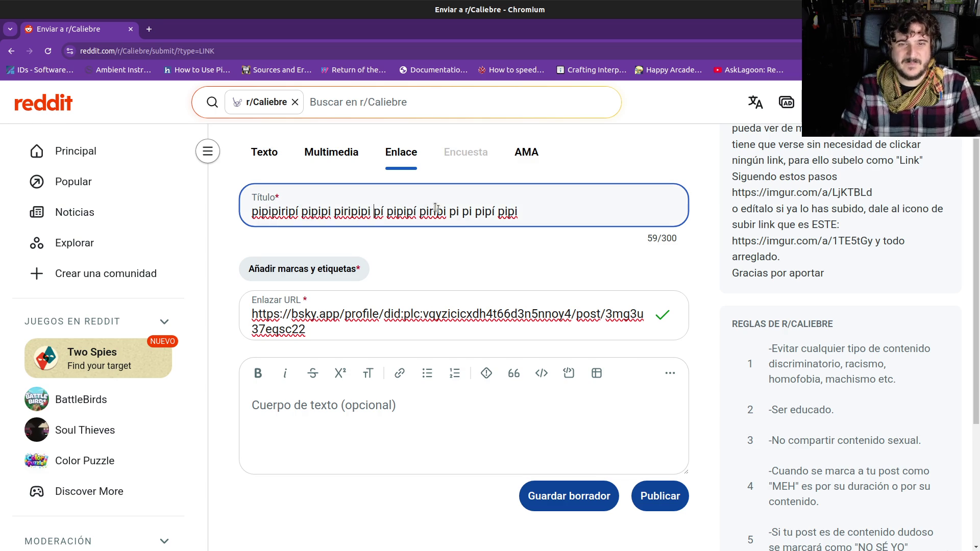
click(658, 497)
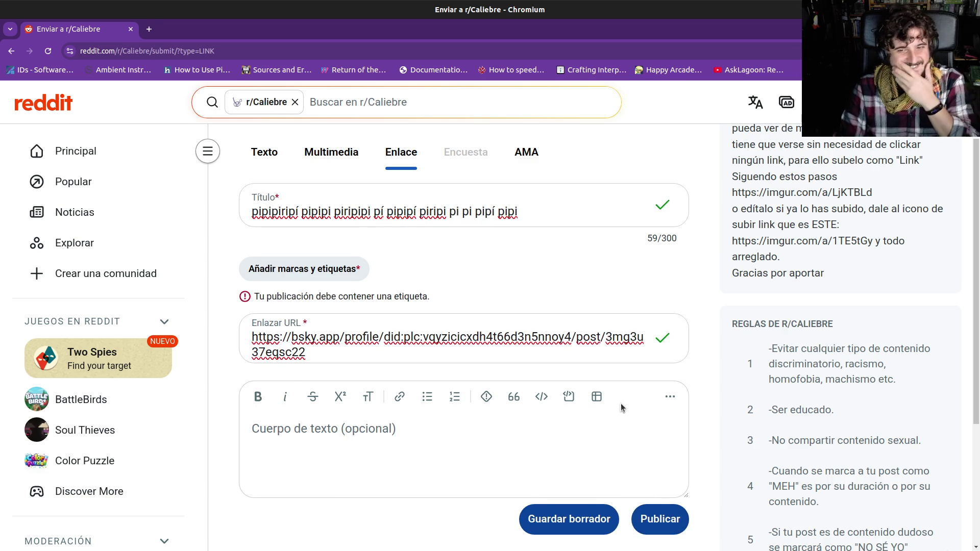
scroll(625, 309, up, 3)
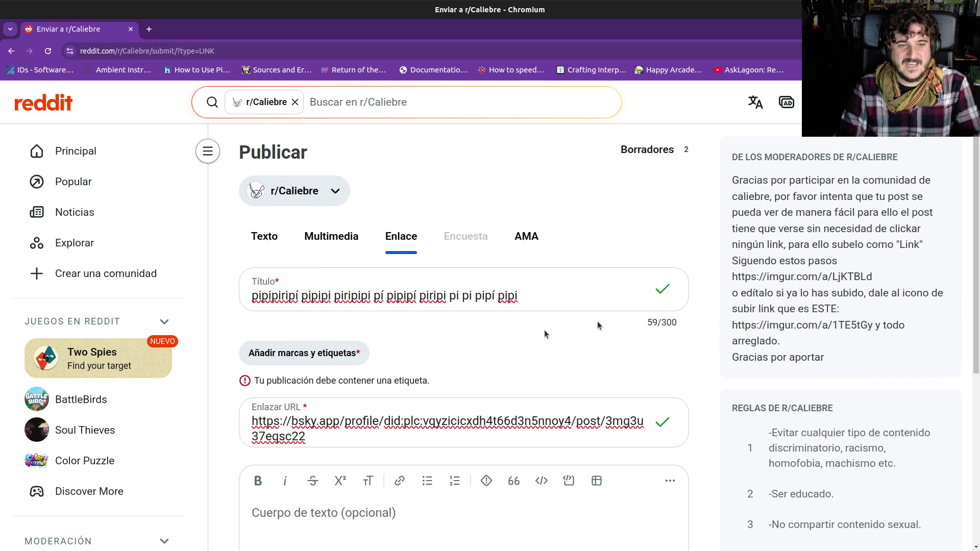
scroll(562, 327, down, 2)
click(320, 294)
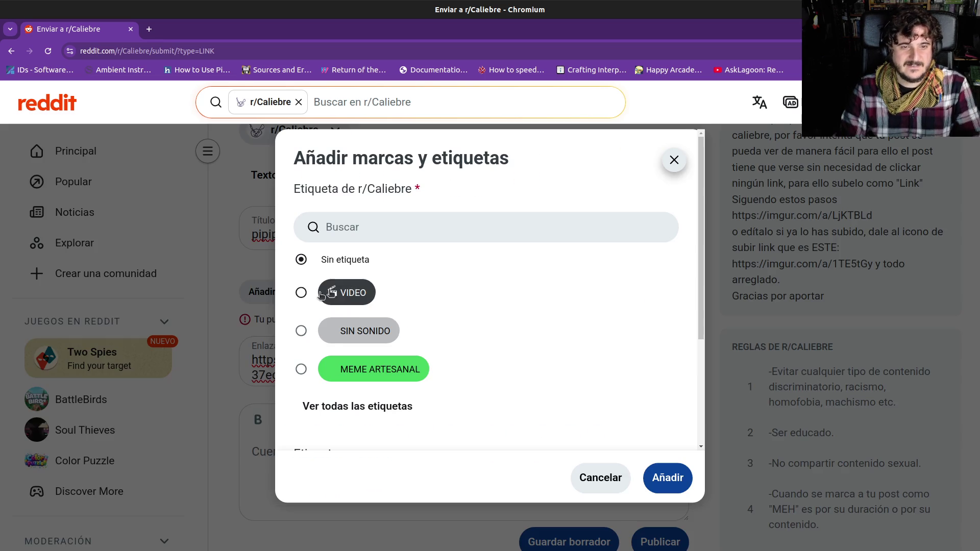
- Tag the post VIDEO, publish it to r/Caliebre, and return to Godot
click(354, 293)
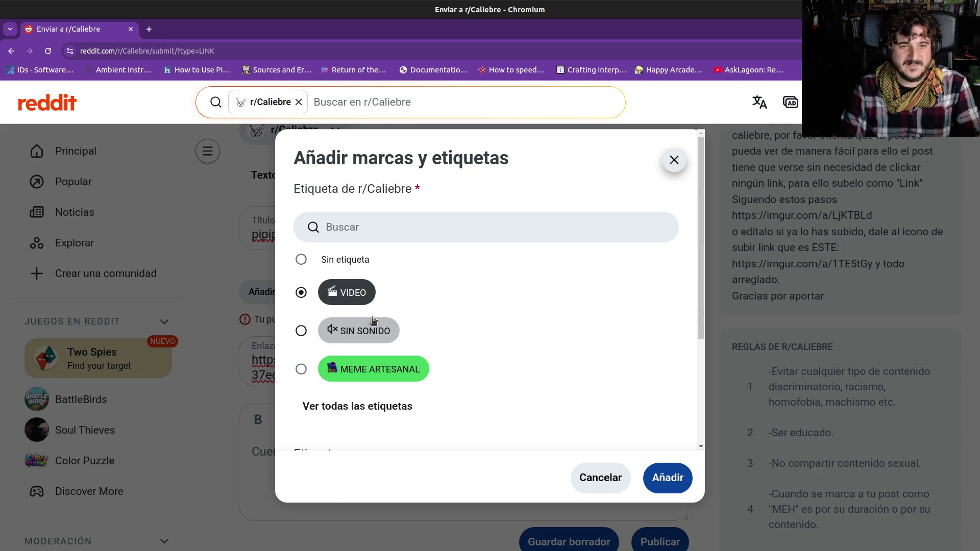
scroll(545, 399, down, 1)
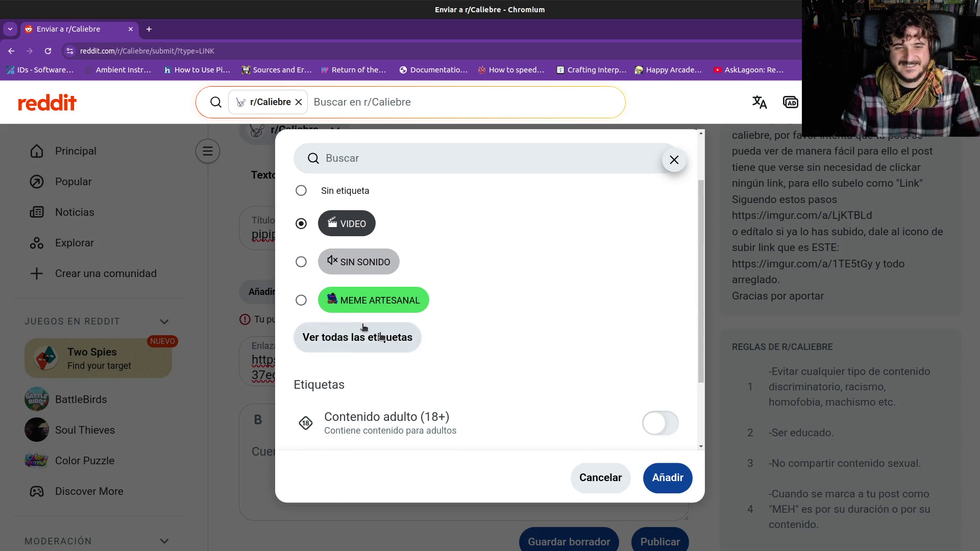
click(660, 479)
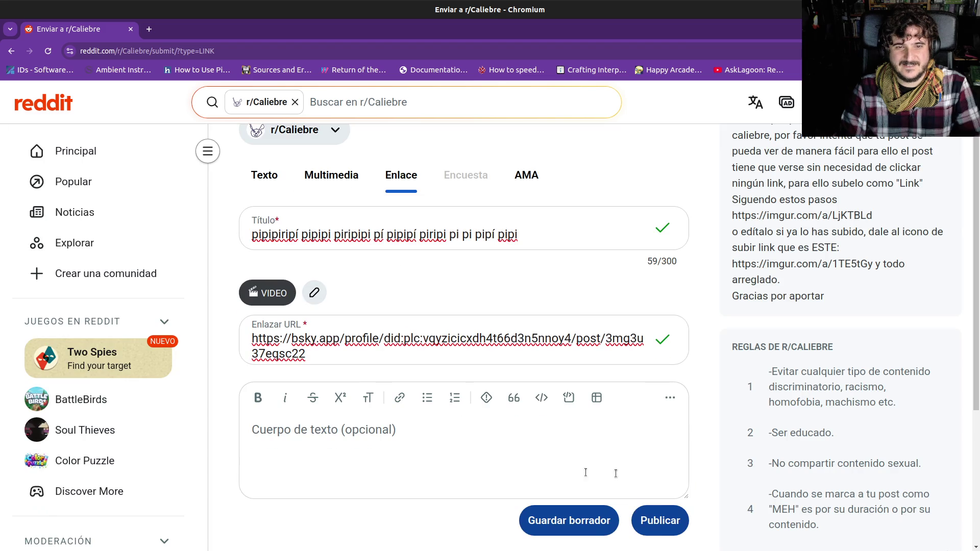
click(657, 521)
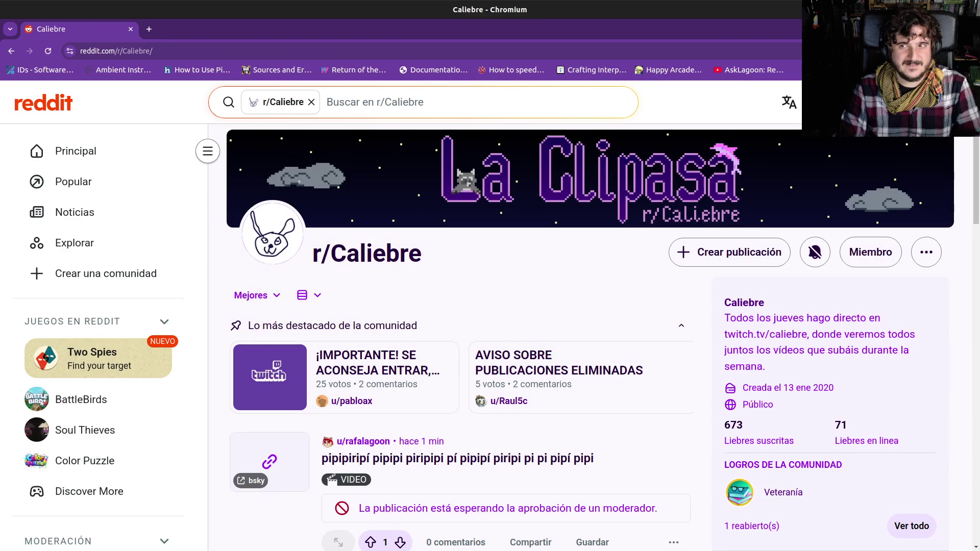
key(alt+Tab)
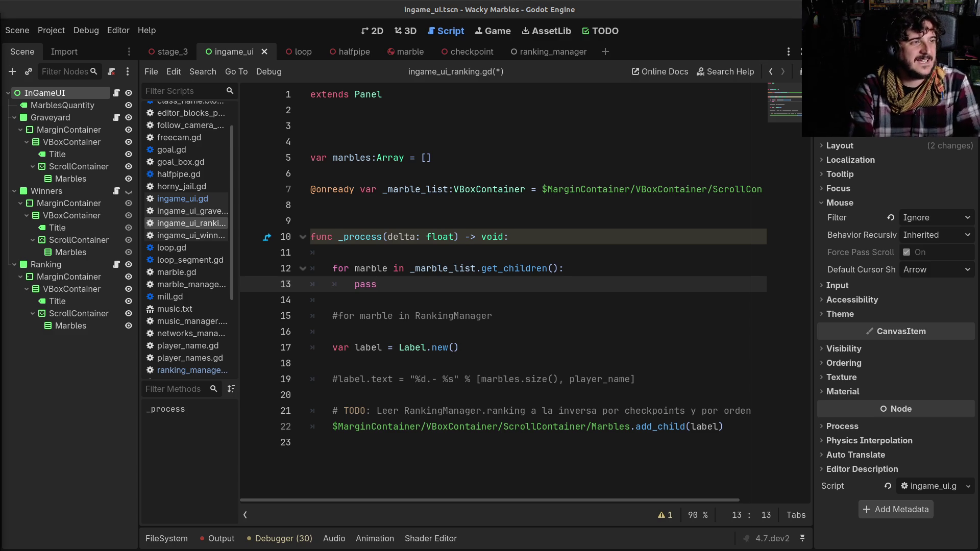
mouse_move(420, 166)
mouse_down()
mouse_move(406, 90)
mouse_move(420, 34)
mouse_move(394, 2)
mouse_up()
scroll(389, 308, down, 2)
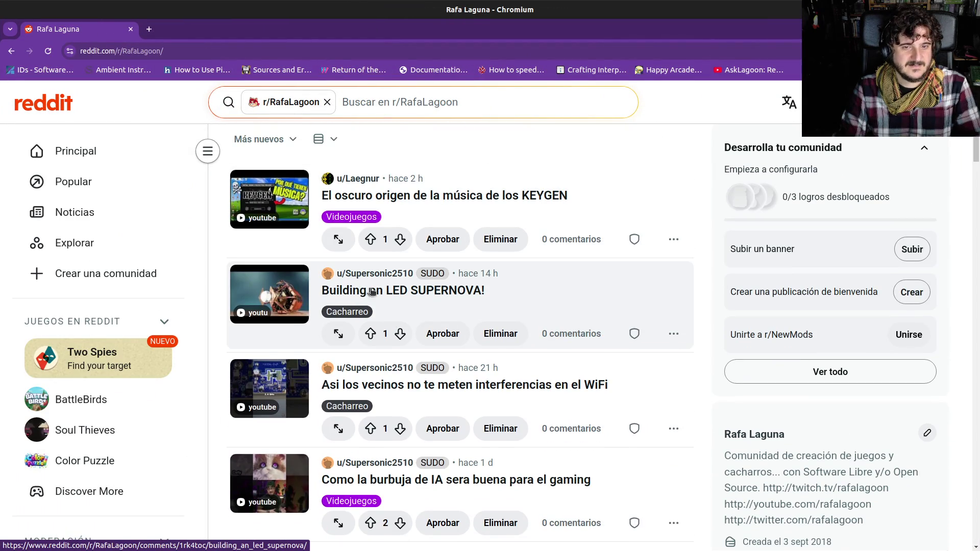
scroll(368, 291, down, 1)
scroll(337, 340, down, 2)
scroll(353, 376, down, 15)
scroll(431, 373, down, 5)
scroll(339, 383, up, 20)
scroll(407, 373, up, 2)
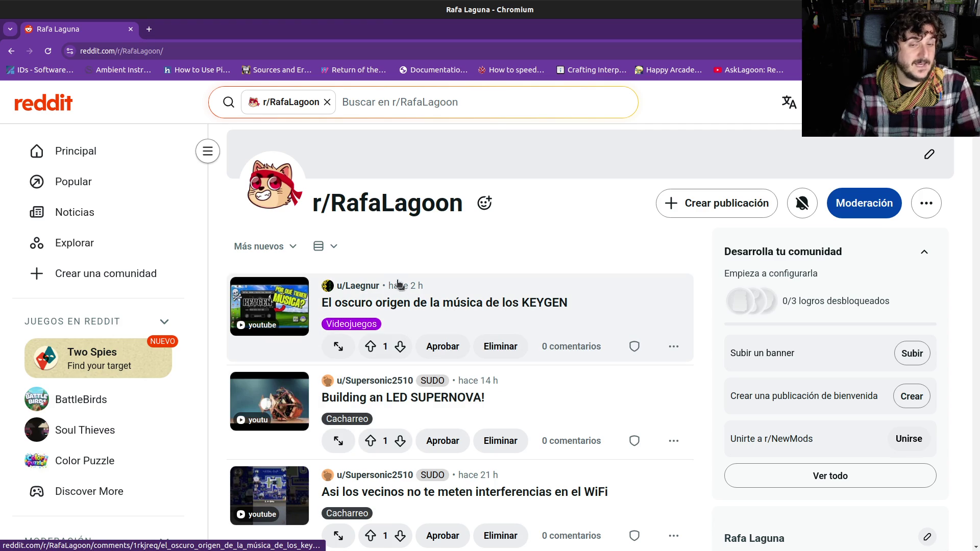
click(261, 246)
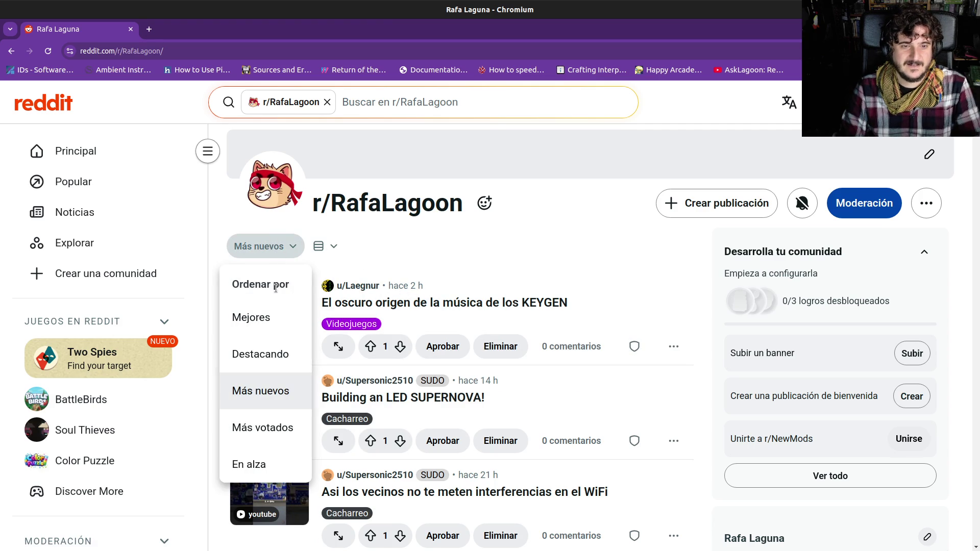
scroll(521, 296, down, 15)
scroll(519, 327, down, 10)
scroll(499, 343, down, 6)
scroll(497, 343, down, 15)
scroll(491, 355, down, 20)
scroll(491, 360, down, 12)
scroll(490, 360, up, 10)
scroll(490, 360, up, 3)
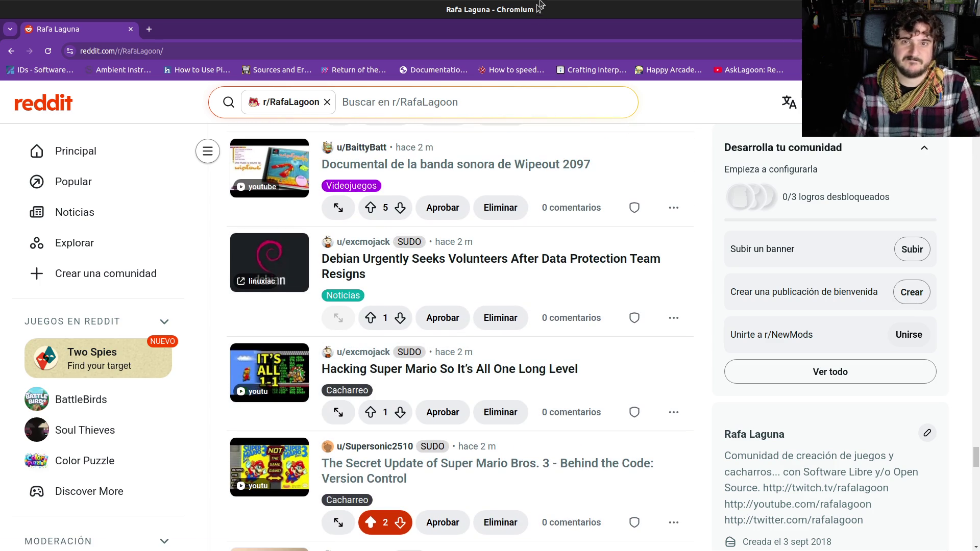
key(alt+Tab)
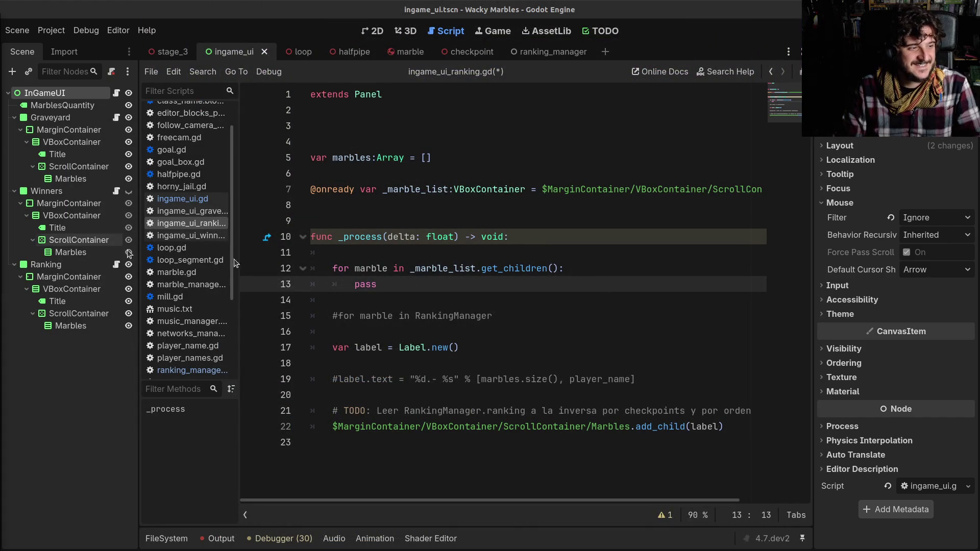
- Put the caret at the end of line 15, then move the YouTube results window right
click(497, 316)
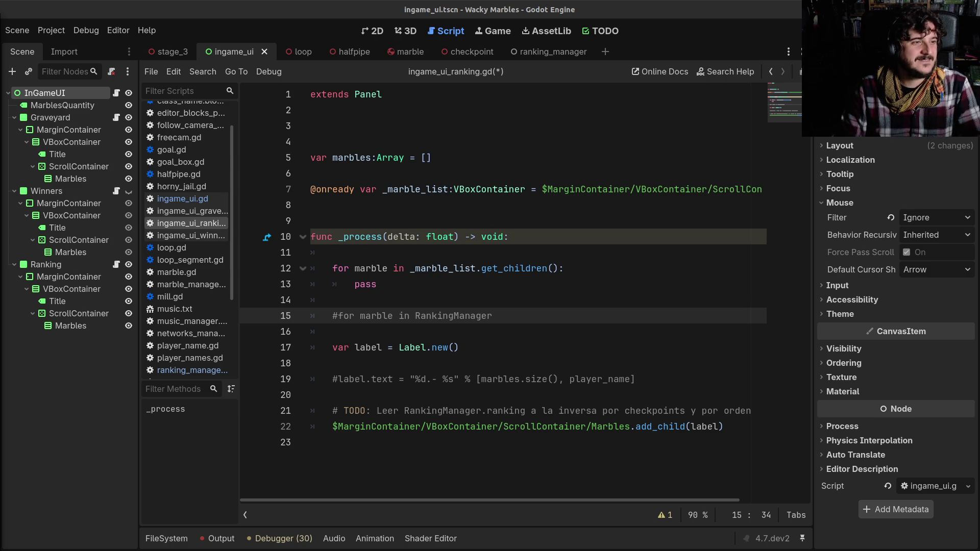
key(alt+Tab)
drag(411, 80, 578, 80)
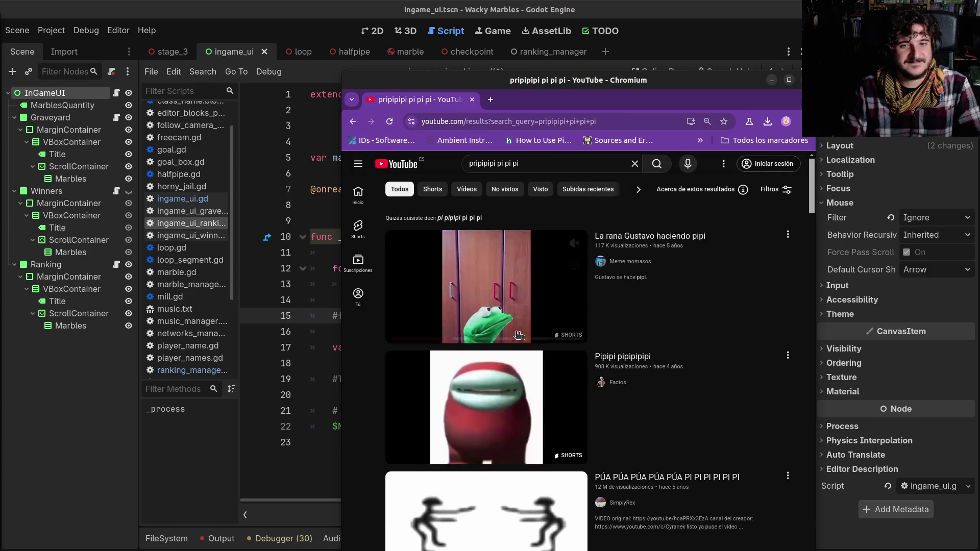
- Play the 'La rana Gustavo haciendo pipi' Short, close the browser, and click into line 12
click(472, 356)
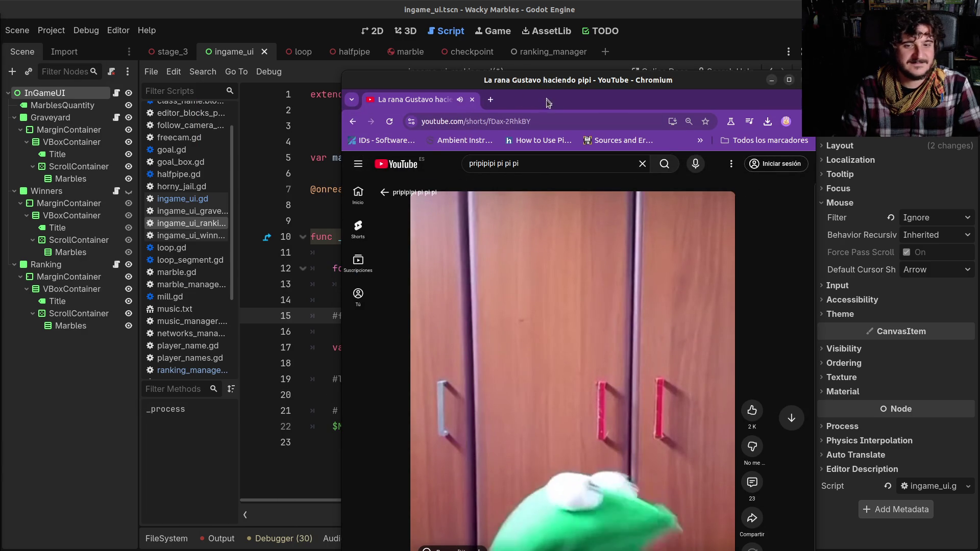
drag(543, 87, 529, 24)
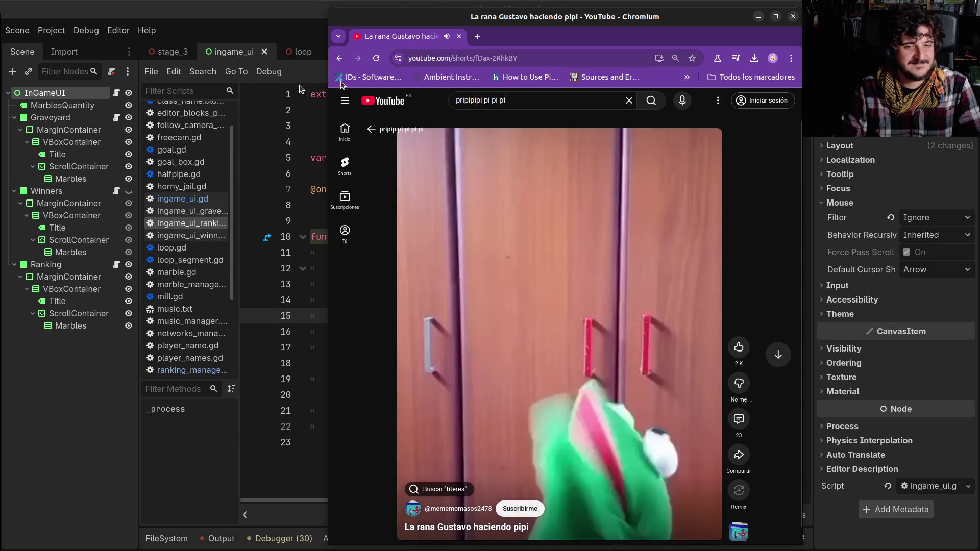
click(793, 18)
click(500, 269)
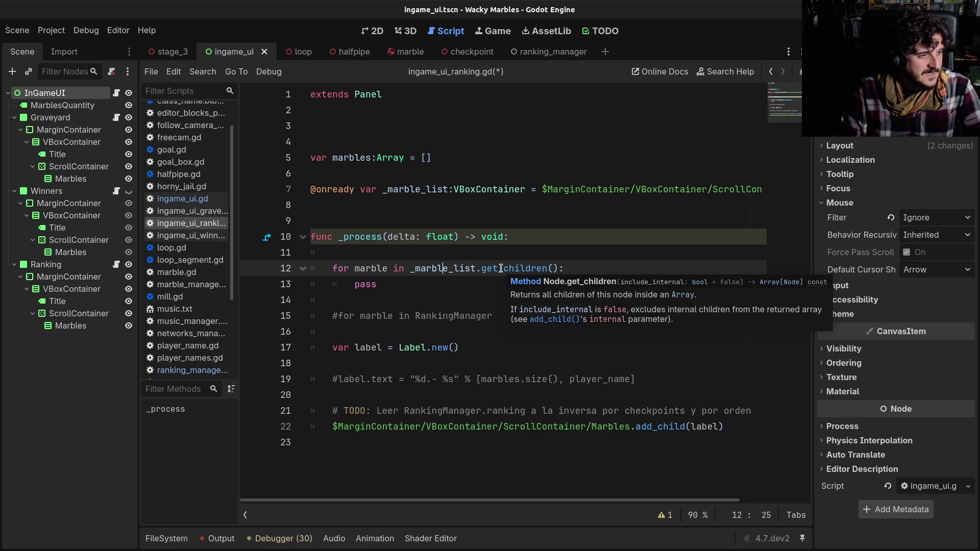
- Replace the pass placeholder with marble.queue_free() and save ingame_ui_ranking.gd
click(491, 266)
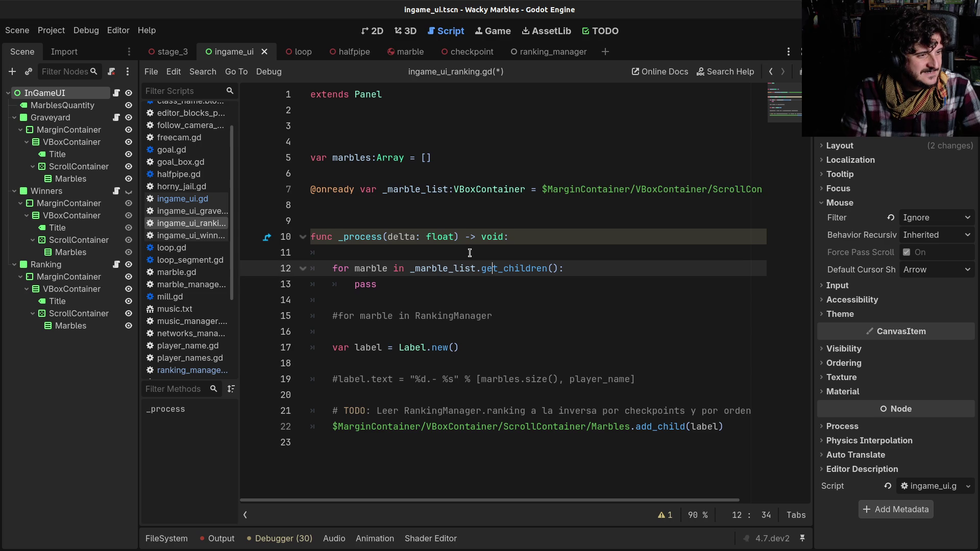
click(466, 249)
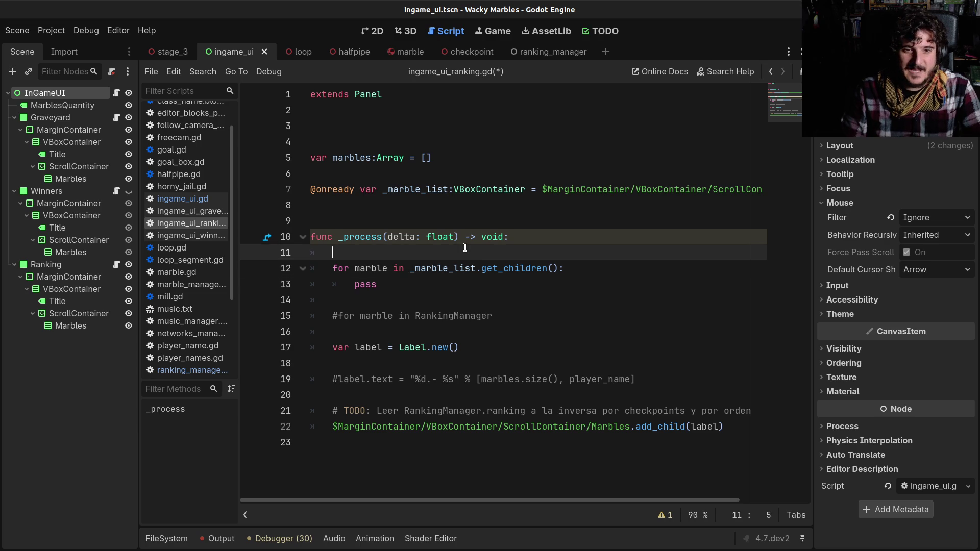
click(479, 293)
double_click(450, 278)
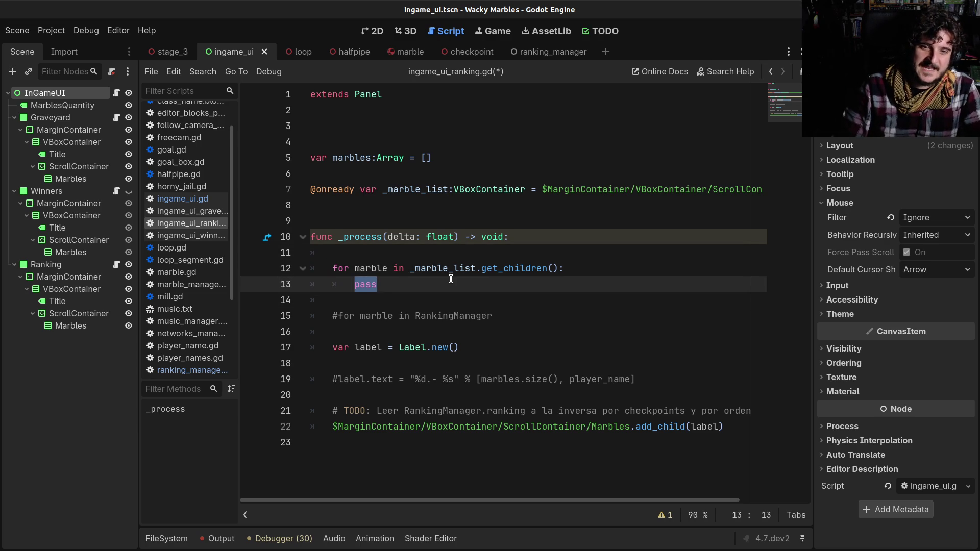
key(BackSpace)
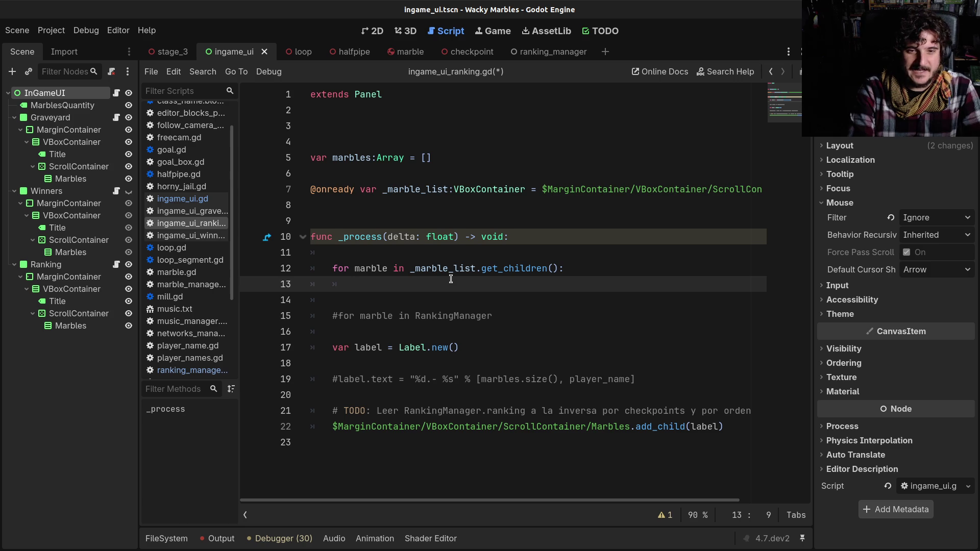
text(mar)
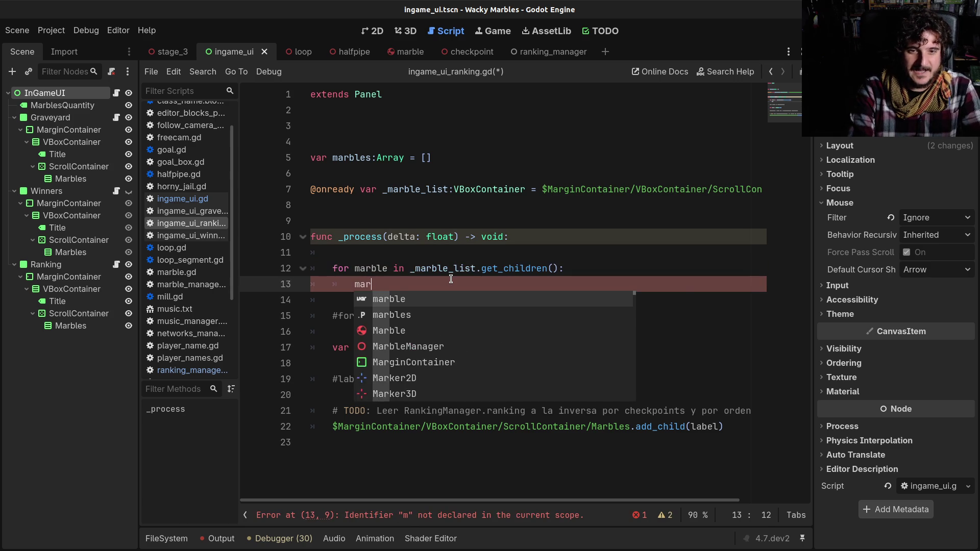
text(ble.que)
key(Return)
key(ctrl+s)
- Write 'for ranking in RankingManager.ranking:' on a new line above var label
click(448, 315)
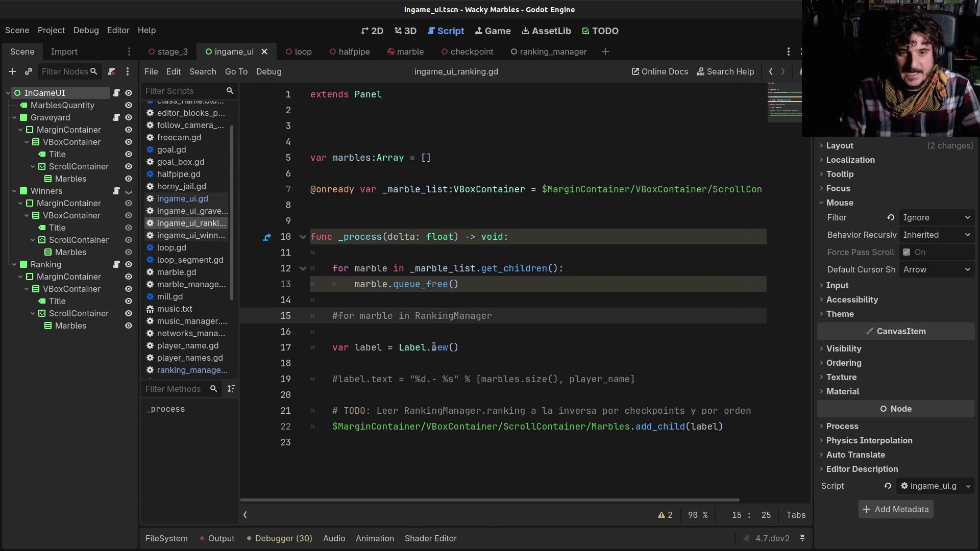
click(360, 315)
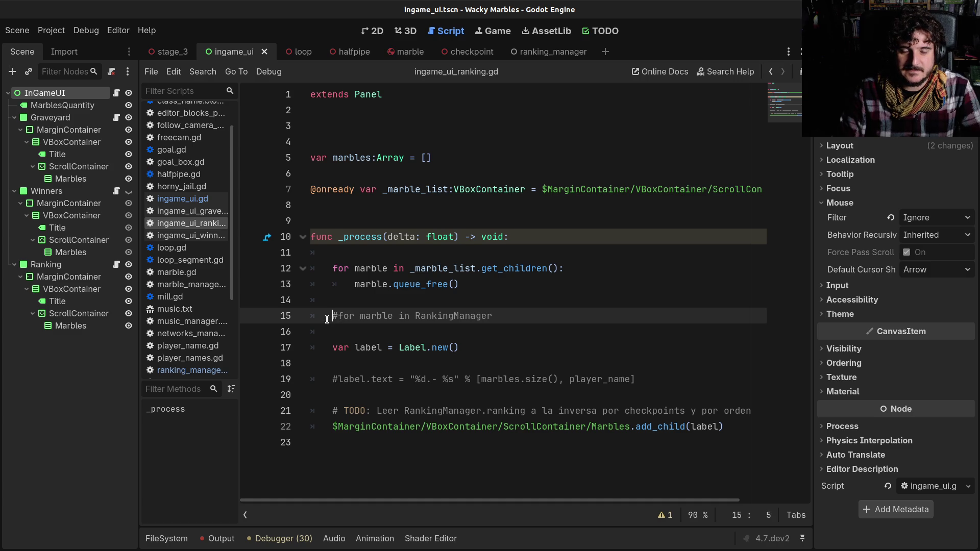
click(392, 332)
key(Return)
text(for)
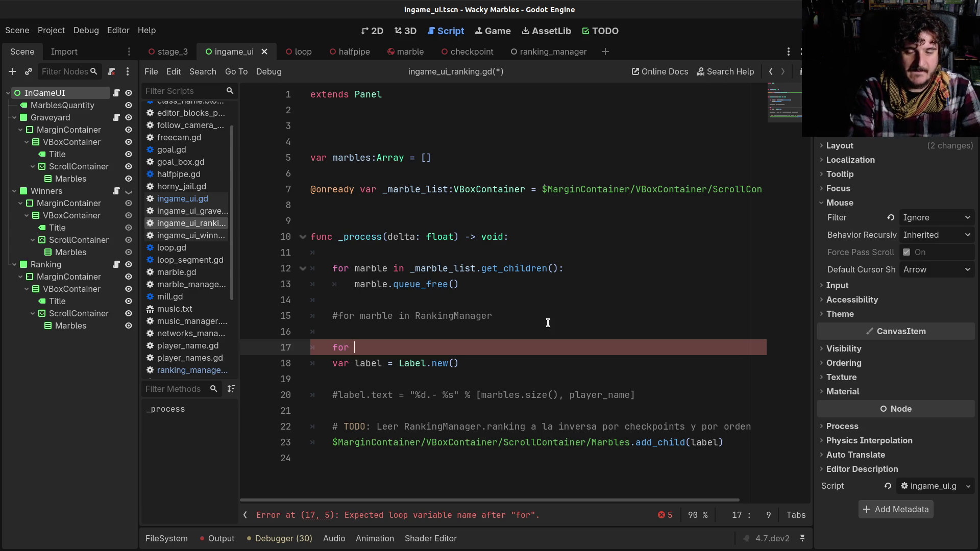
text(marble )
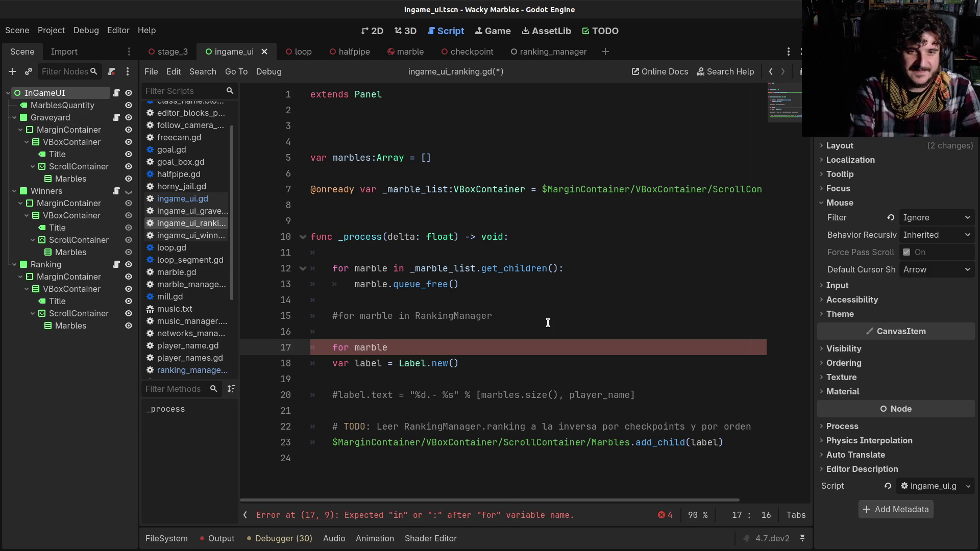
text(in)
key(BackSpace)
key(BackSpace)
key(BackSpace)
text(ranking in )
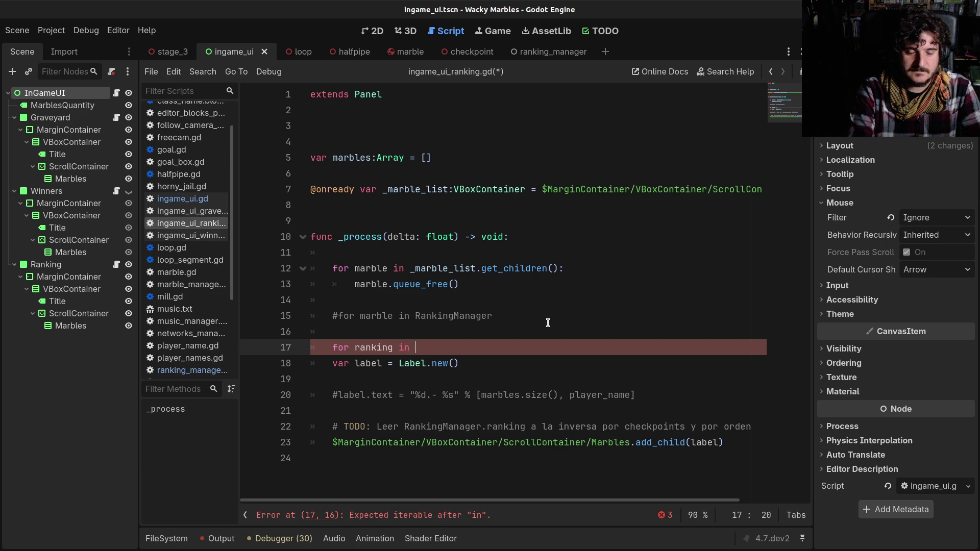
text(R)
text(ank)
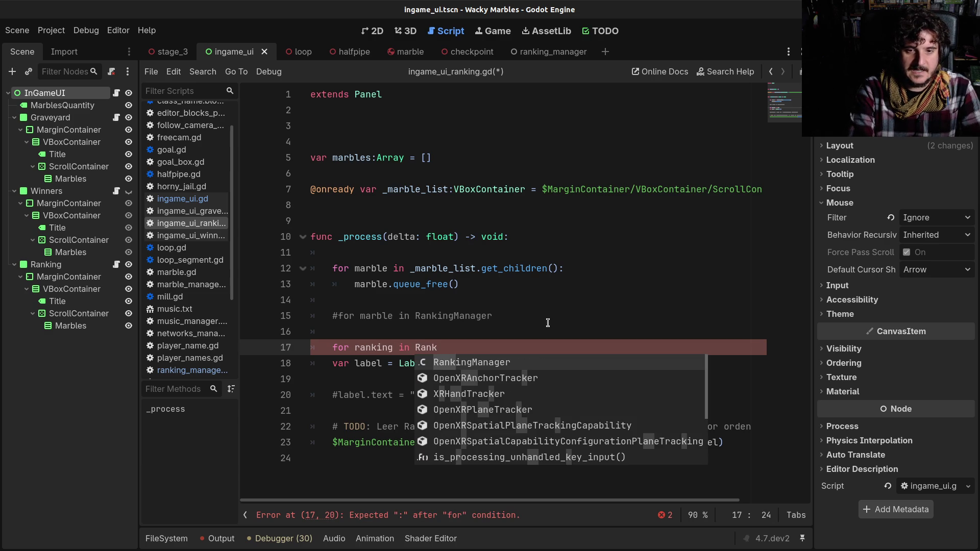
key(Return)
text(.)
key(Return)
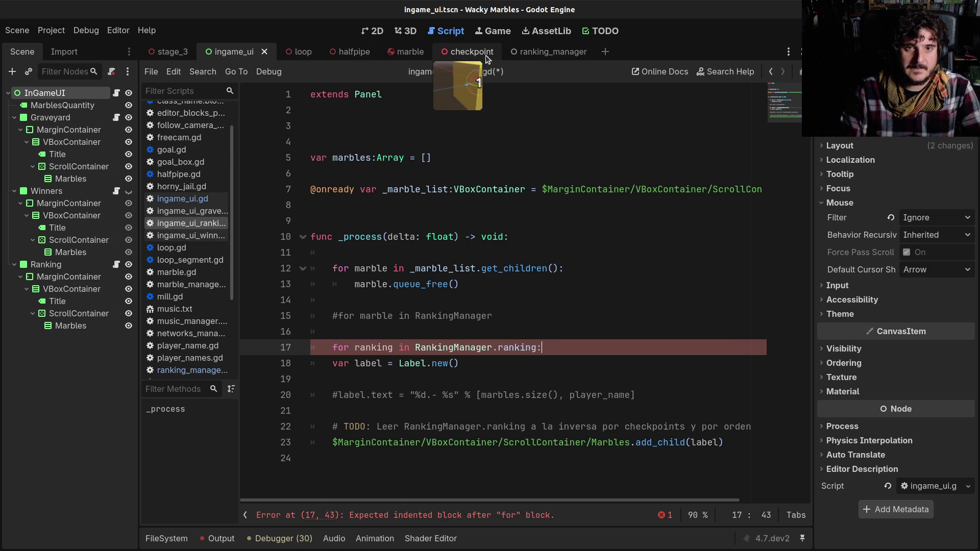
click(528, 58)
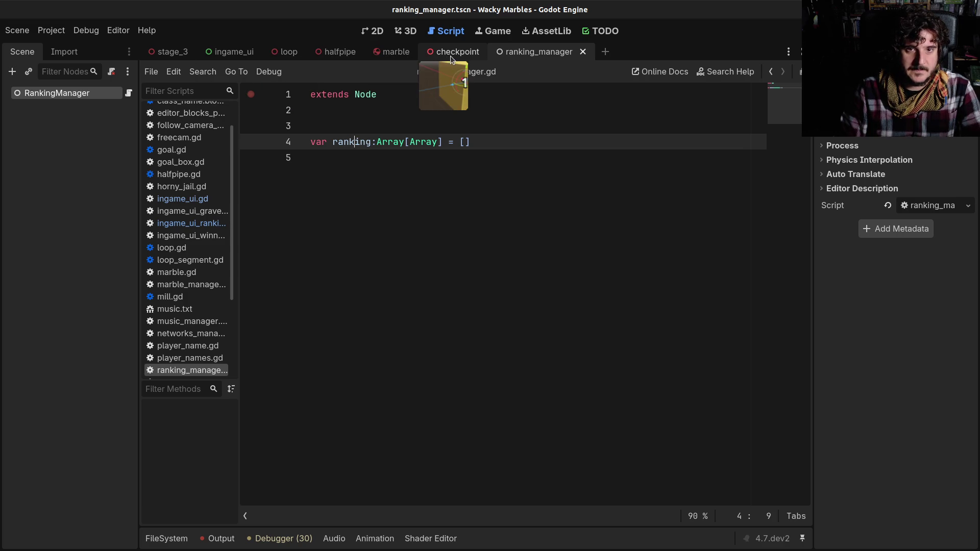
- Step back through the script history past stage.gd toward ingame_ui_ranking.gd
click(770, 75)
click(771, 75)
click(770, 74)
click(770, 74)
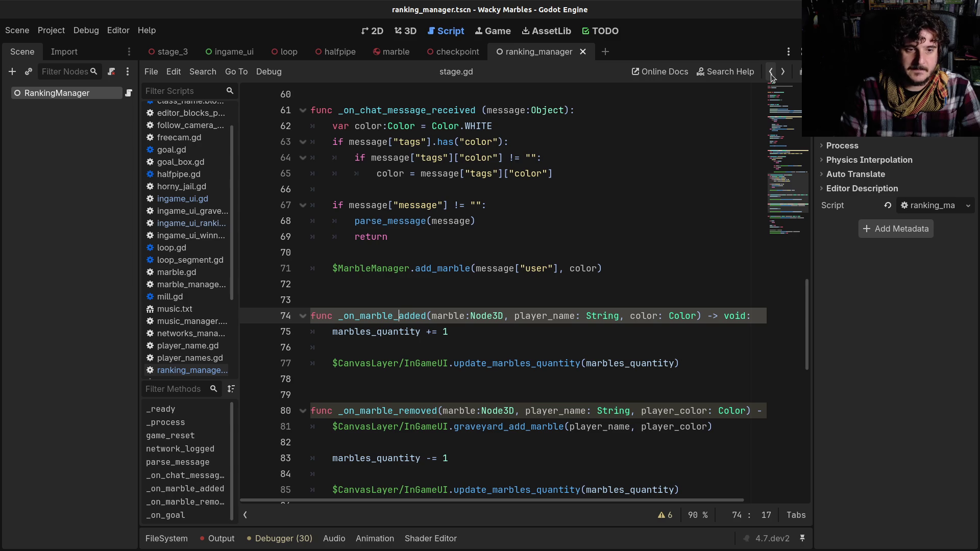
scroll(533, 240, up, 7)
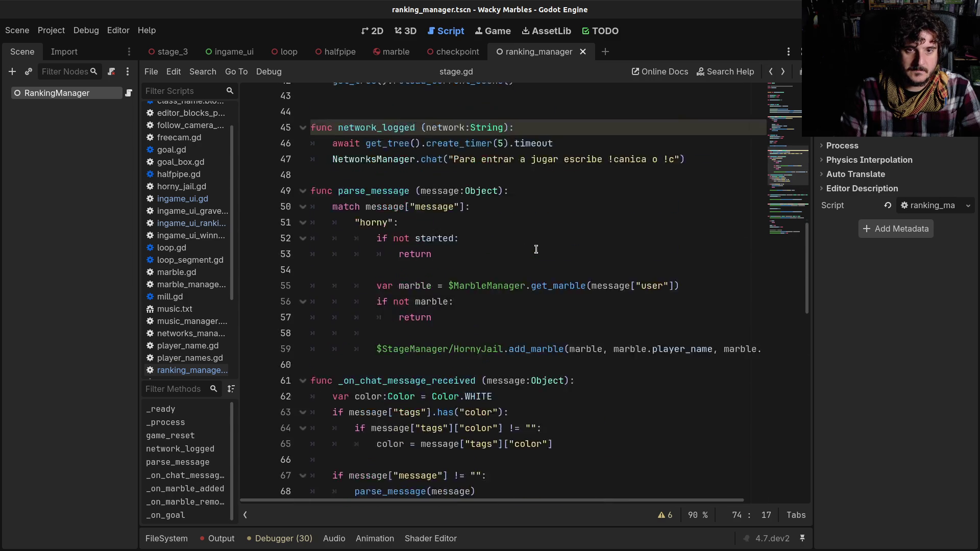
scroll(524, 232, up, 5)
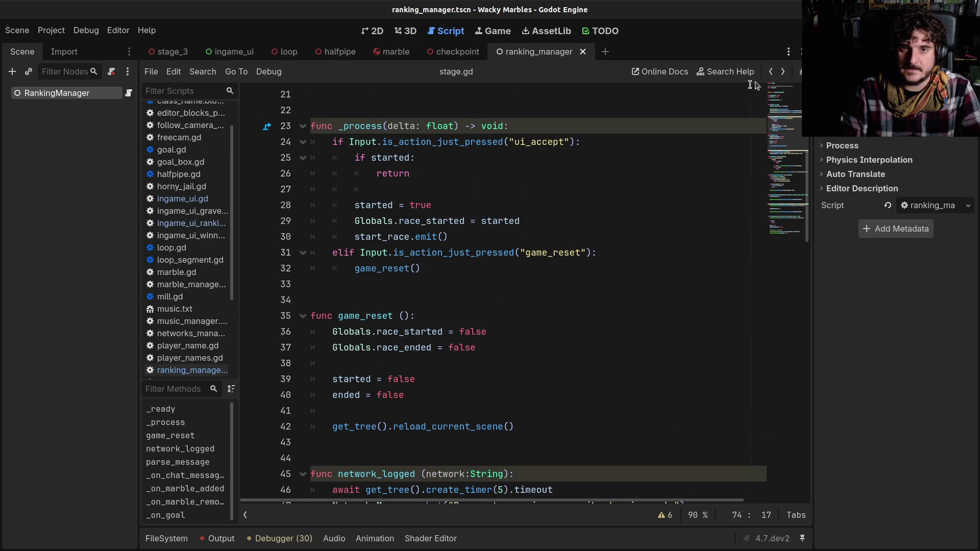
click(771, 72)
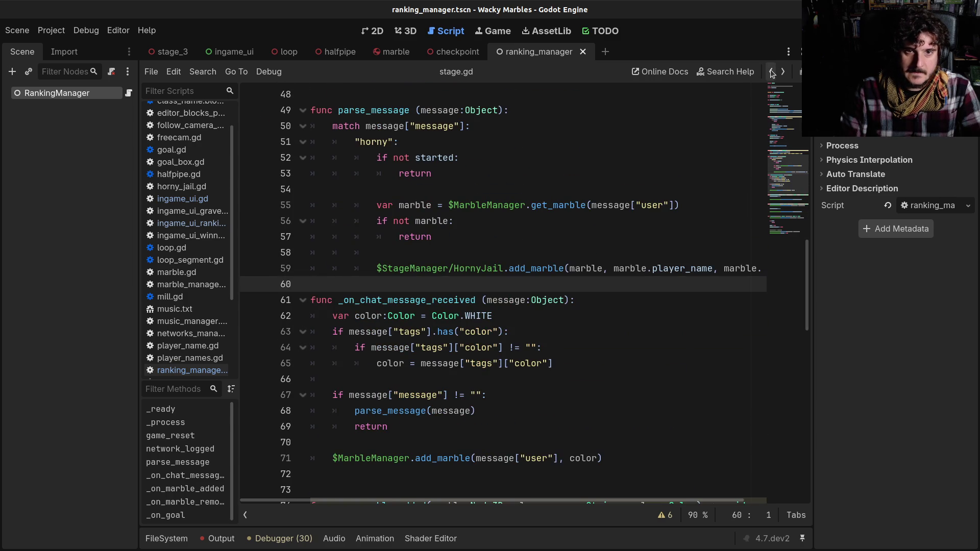
click(771, 72)
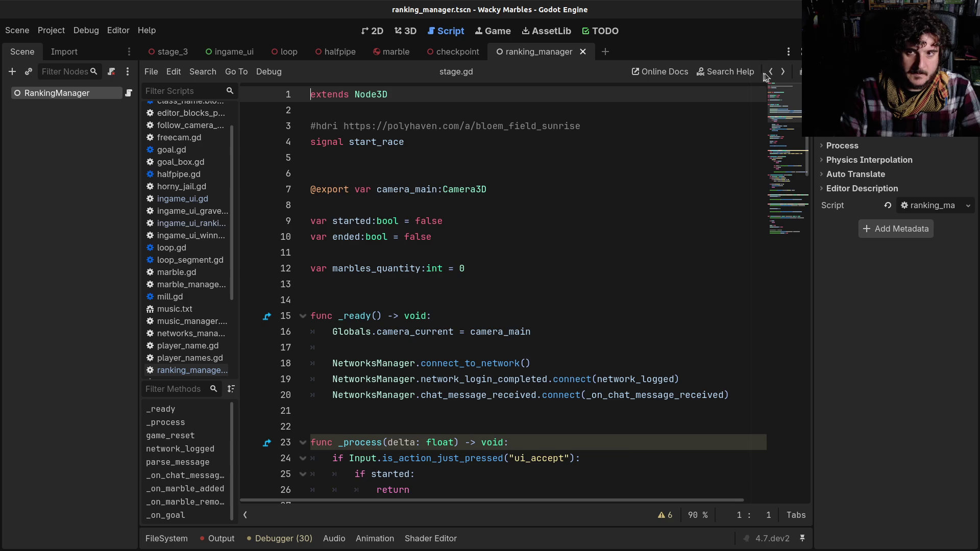
click(771, 72)
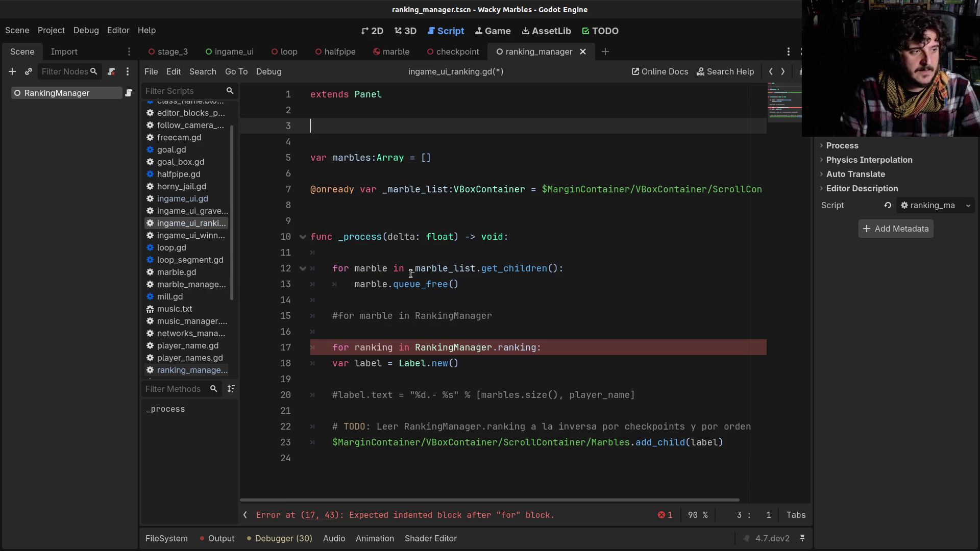
- Search the current script for 'func', then close the search bar
mouse_move(411, 273)
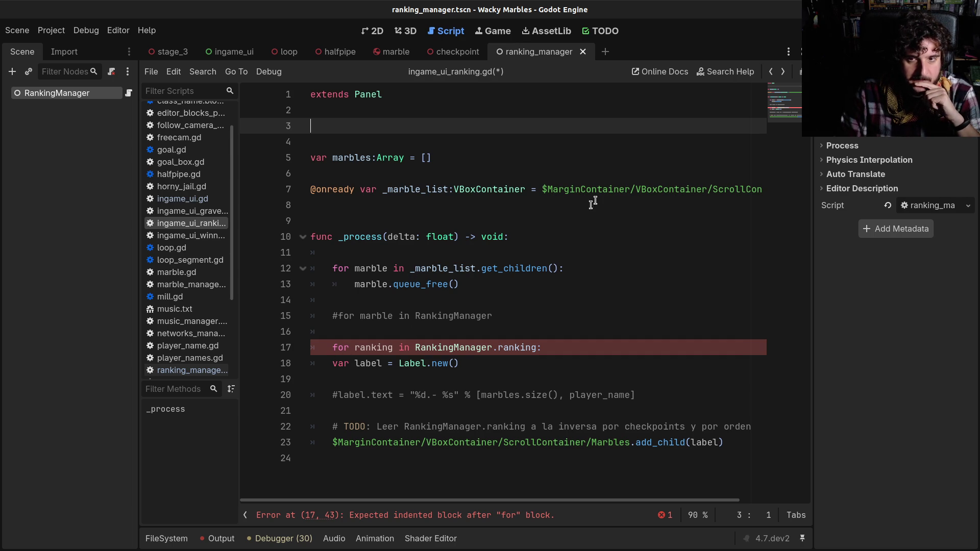
key(ctrl+f)
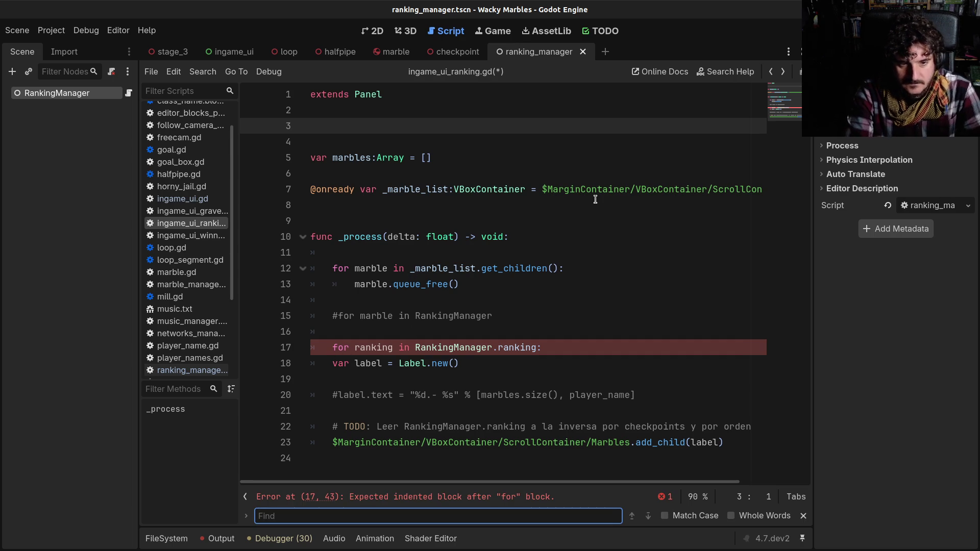
text(func )
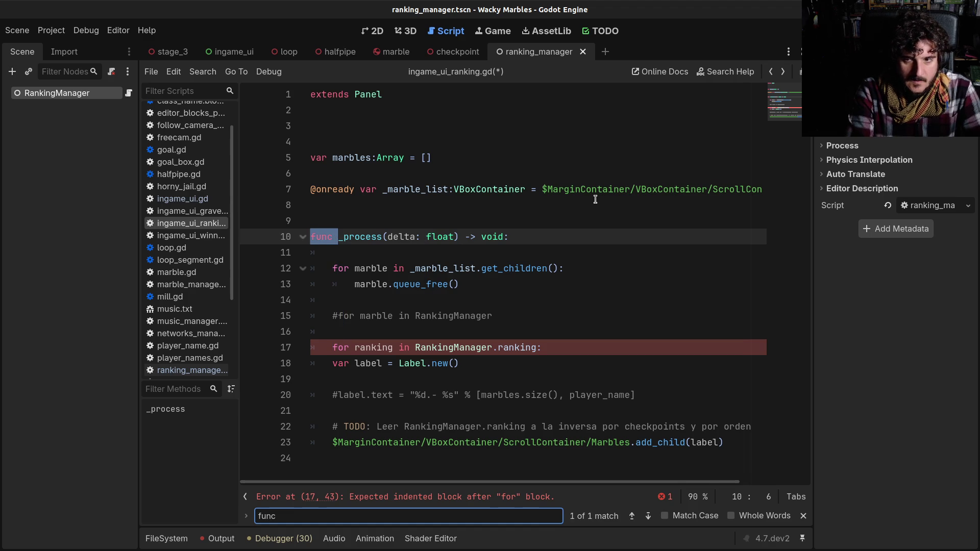
text(retur)
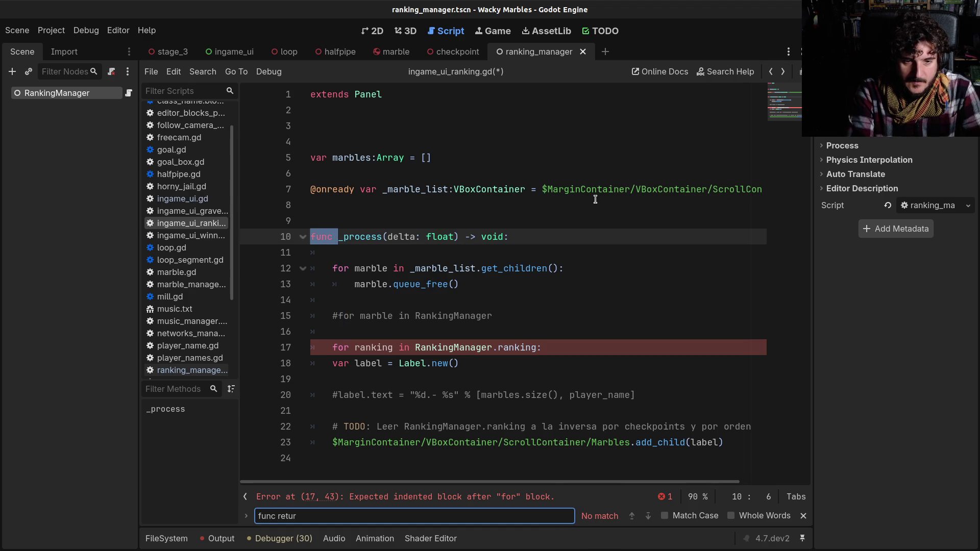
key(BackSpace)
key(BackSpace)
key(BackSpace)
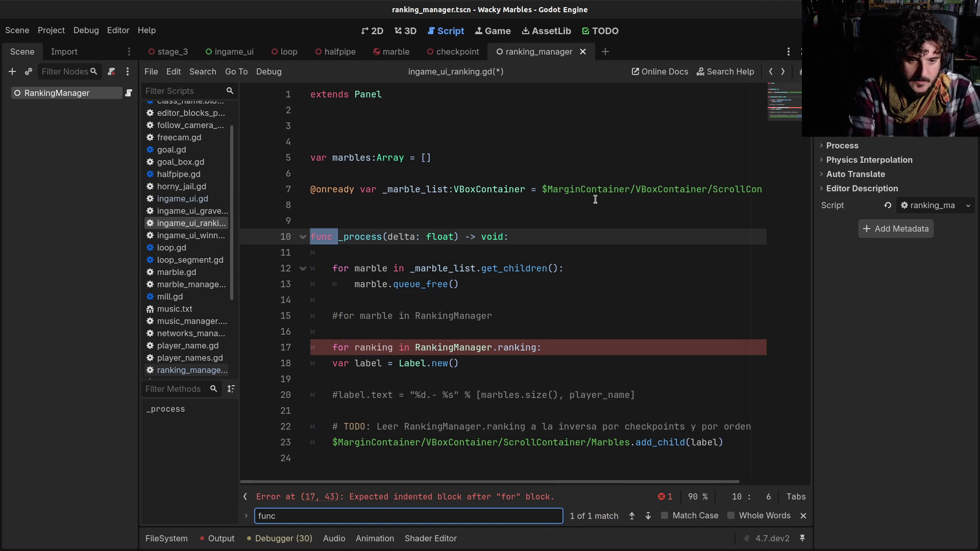
key(Escape)
- Search all project files for 'a < b' and then 'a > b', both finding no matches
key(ctrl+shift+f)
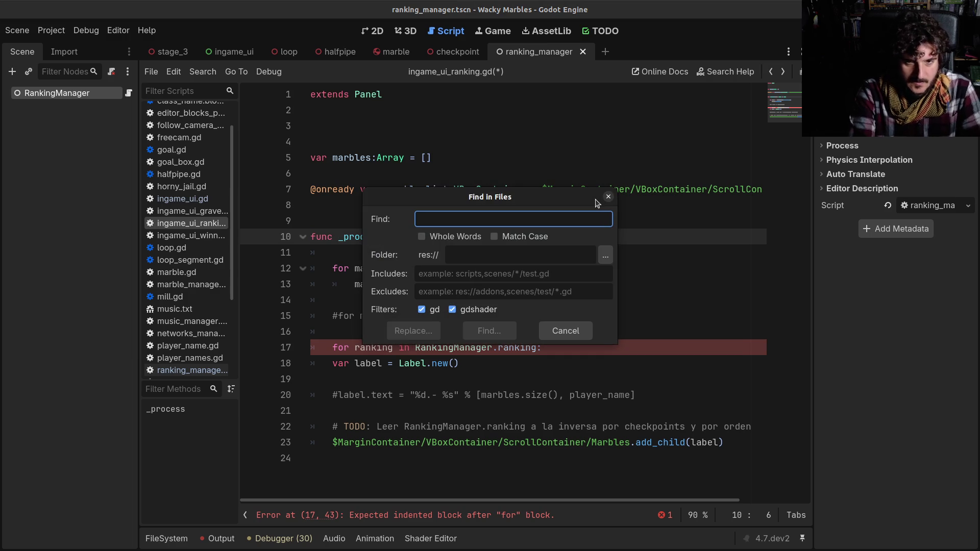
text(a z)
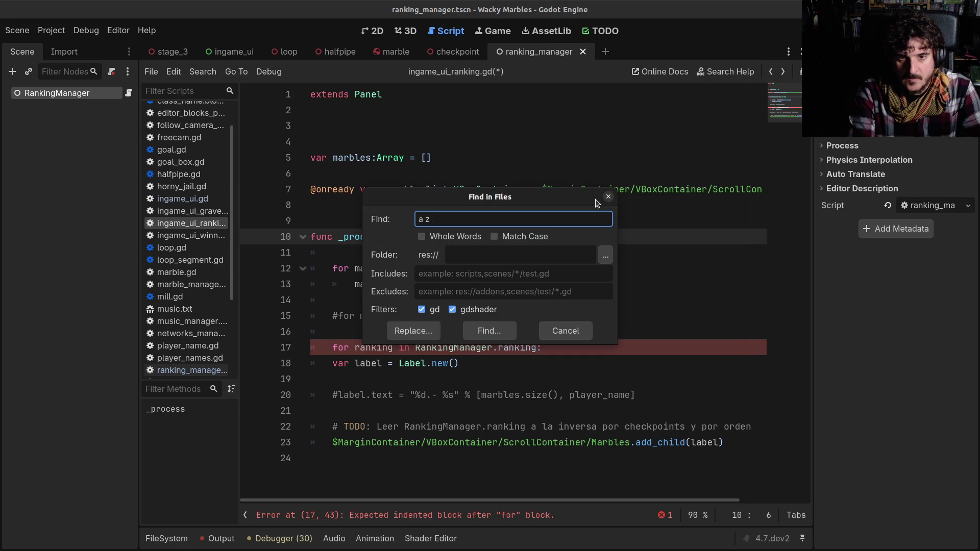
key(Return)
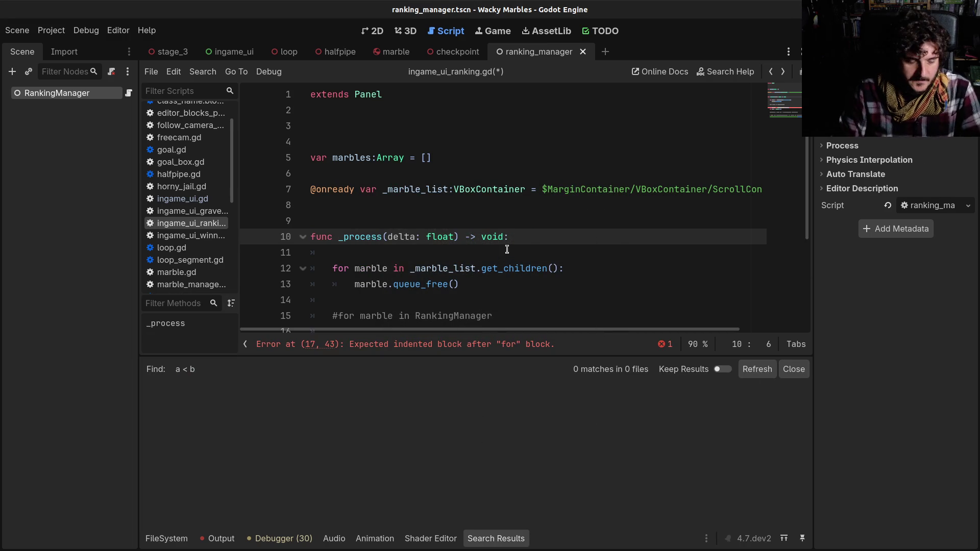
key(ctrl+shift+f)
text(a > b)
key(Return)
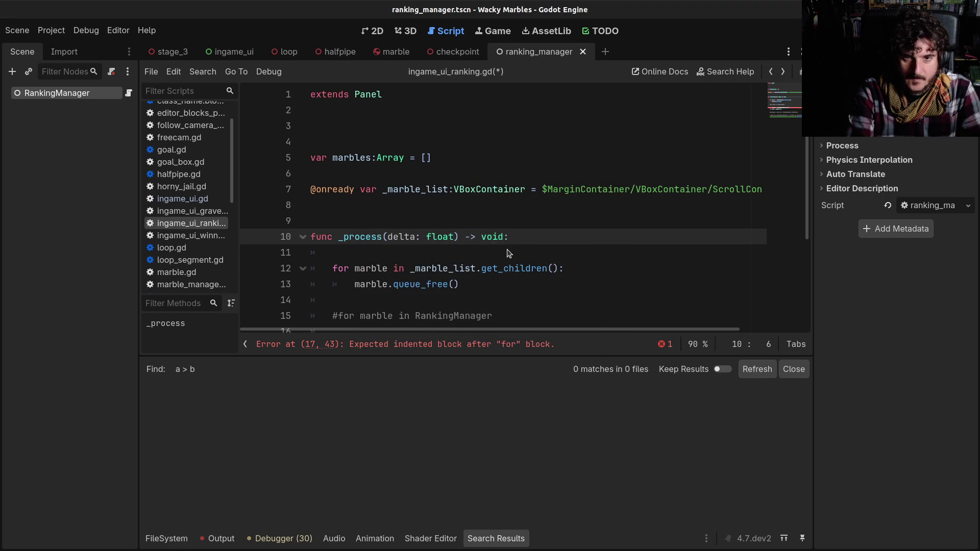
click(170, 539)
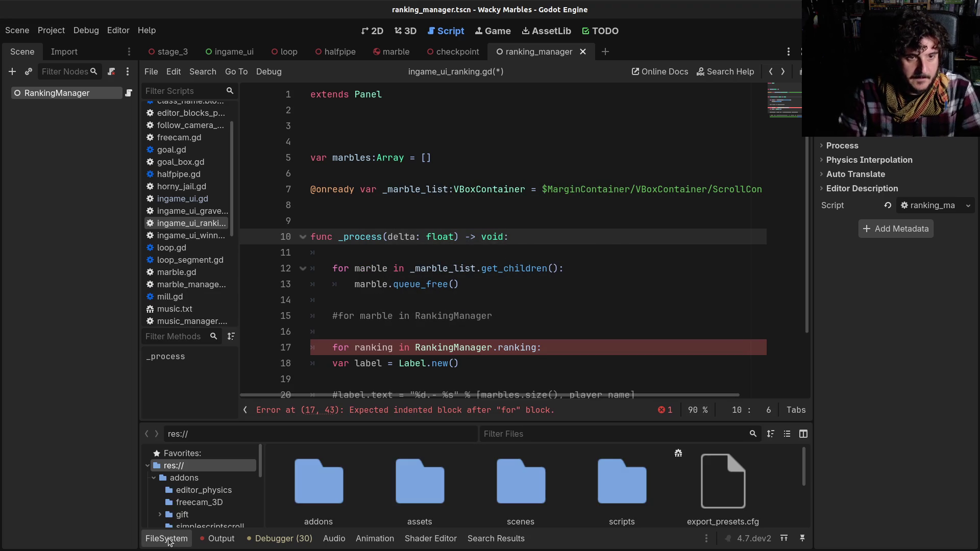
- Step back through the viewed help pages to an earlier spot in ingame_ui.gd
scroll(193, 232, up, 2)
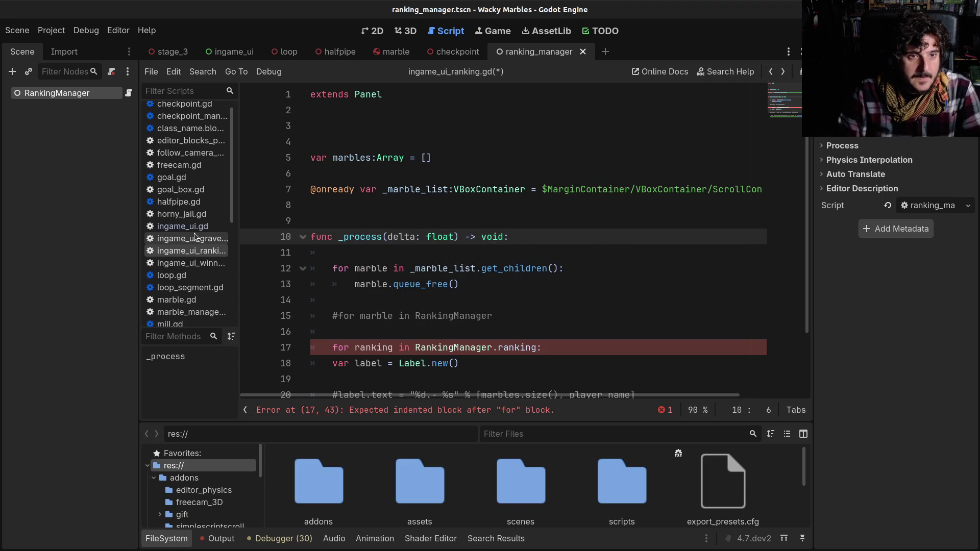
click(769, 72)
click(770, 72)
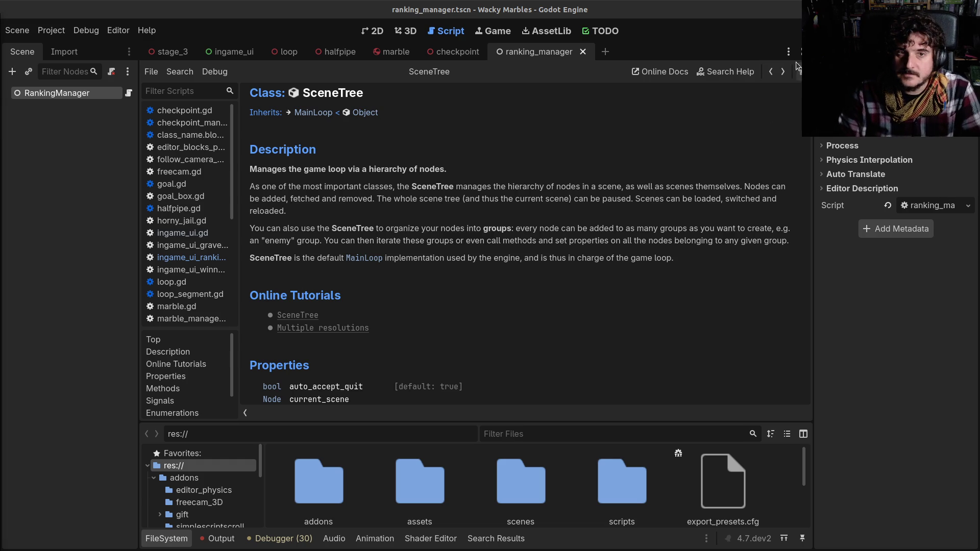
click(771, 72)
click(771, 72)
click(771, 73)
click(771, 73)
click(771, 72)
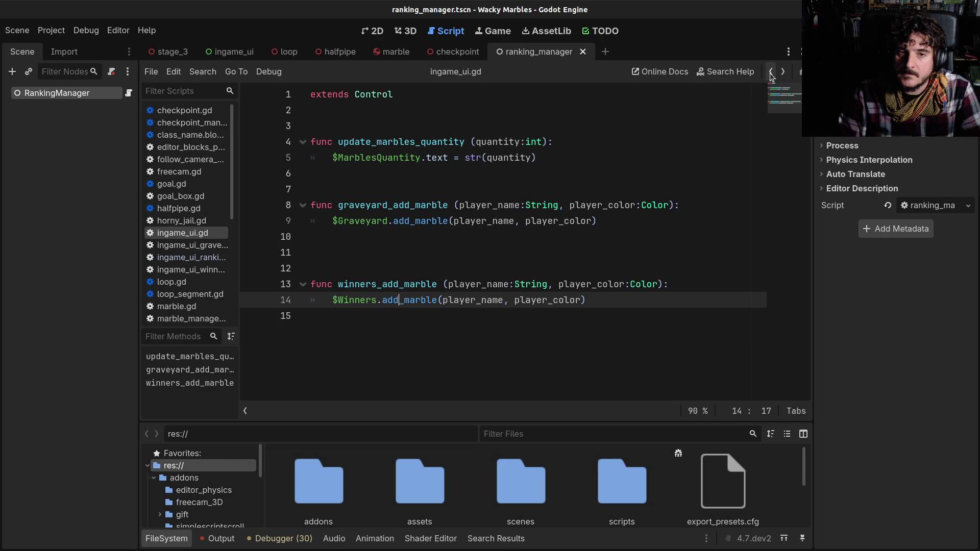
click(771, 73)
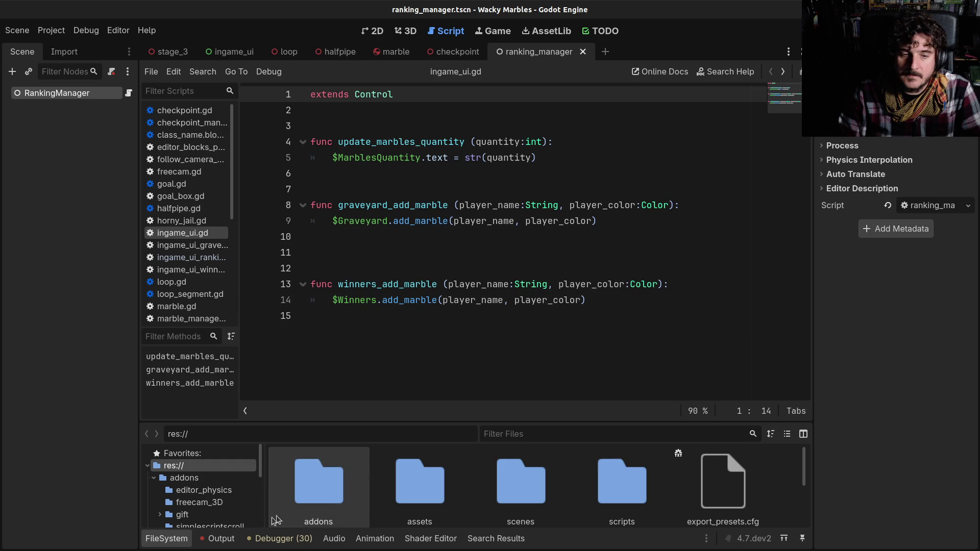
- Hide the file browser, widen the script list, and open ingame_ui_ranking.gd
click(160, 541)
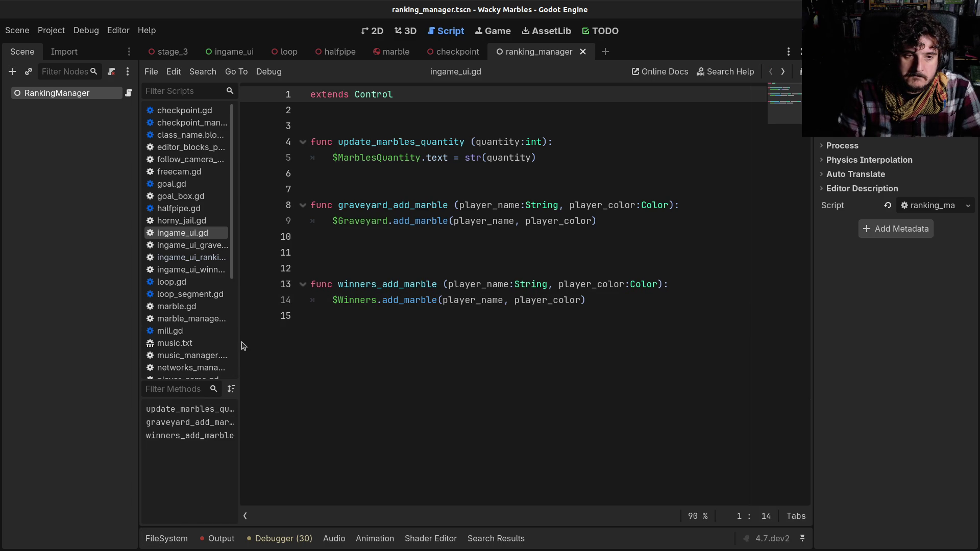
drag(238, 339, 265, 339)
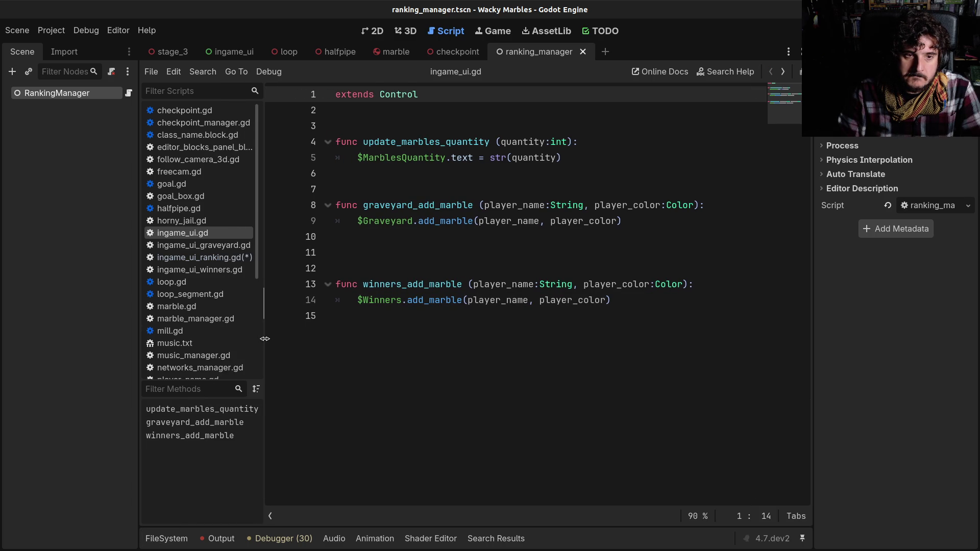
click(191, 258)
click(500, 316)
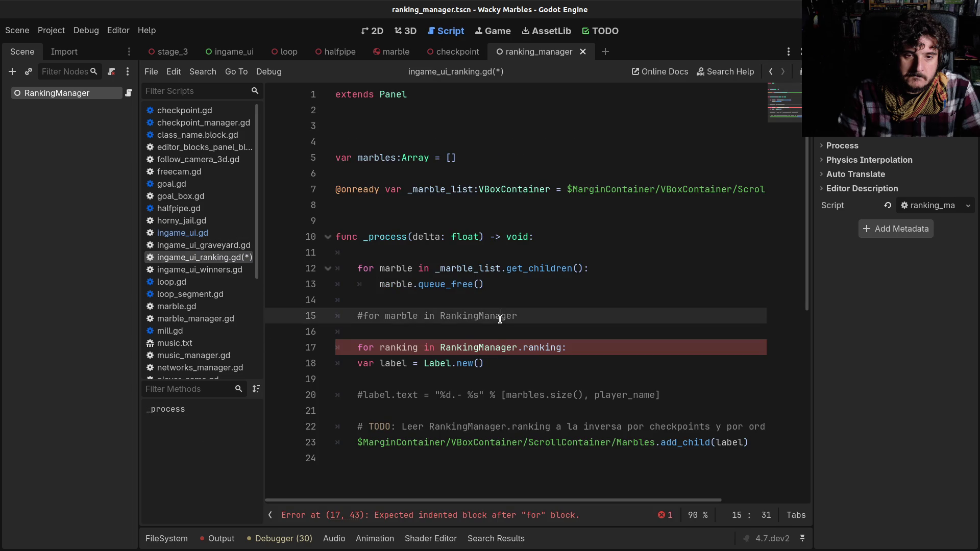
scroll(500, 317, down, 1)
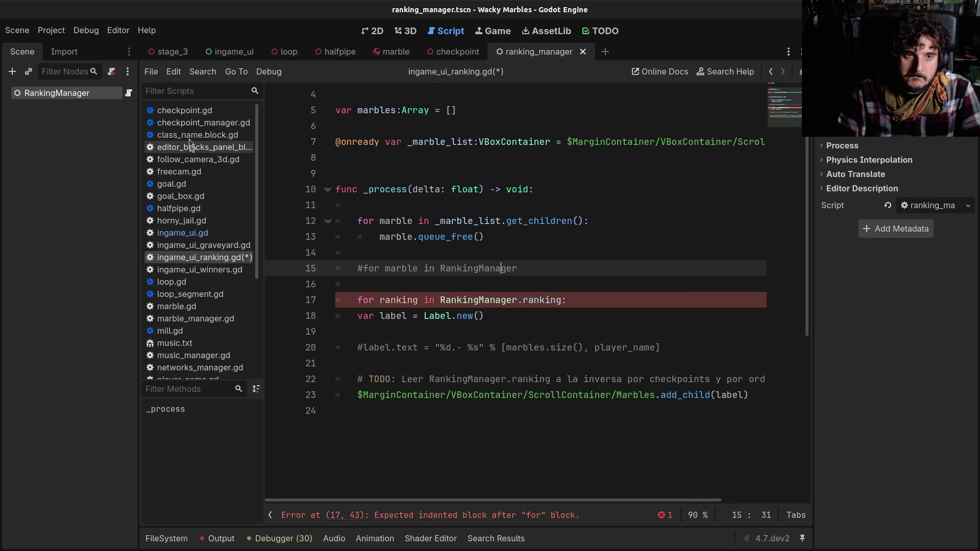
click(186, 111)
click(183, 123)
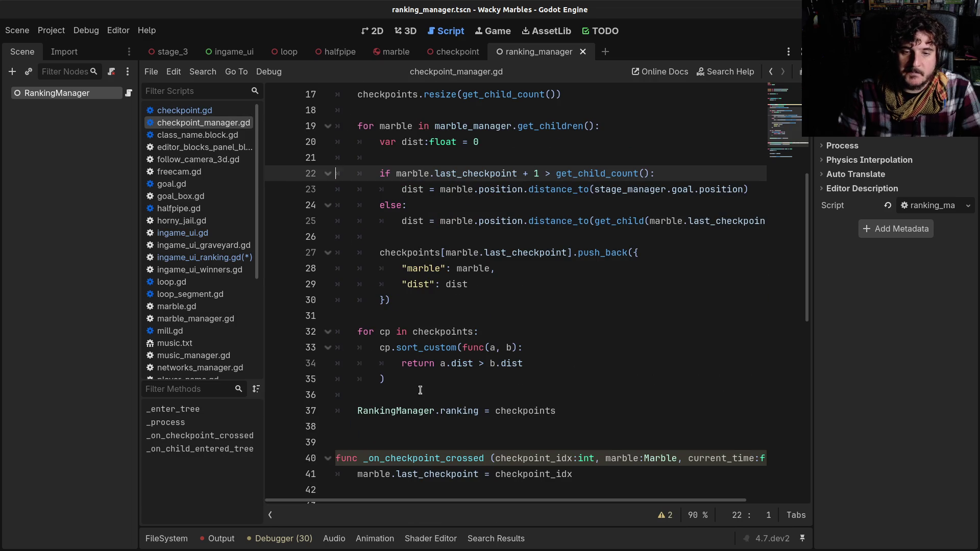
scroll(418, 393, down, 1)
double_click(459, 363)
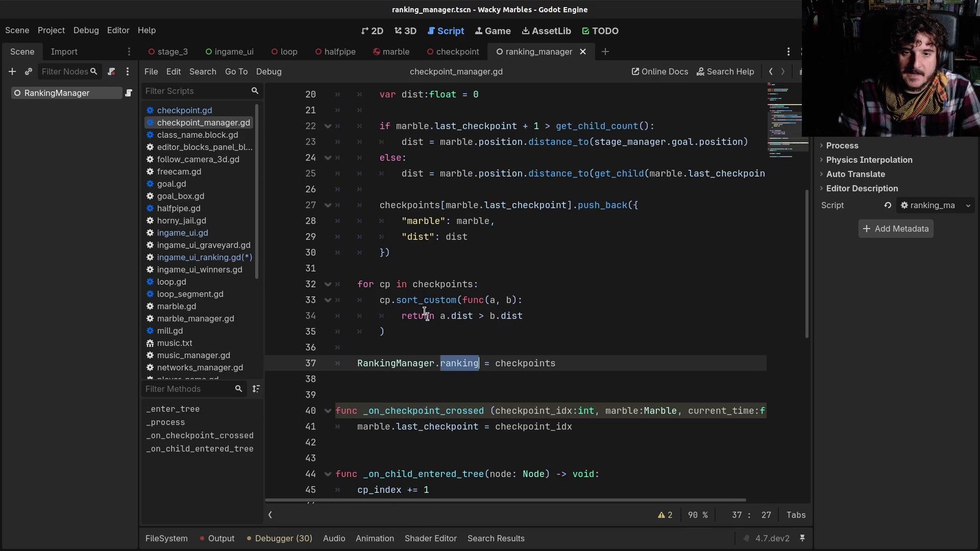
double_click(443, 284)
double_click(516, 364)
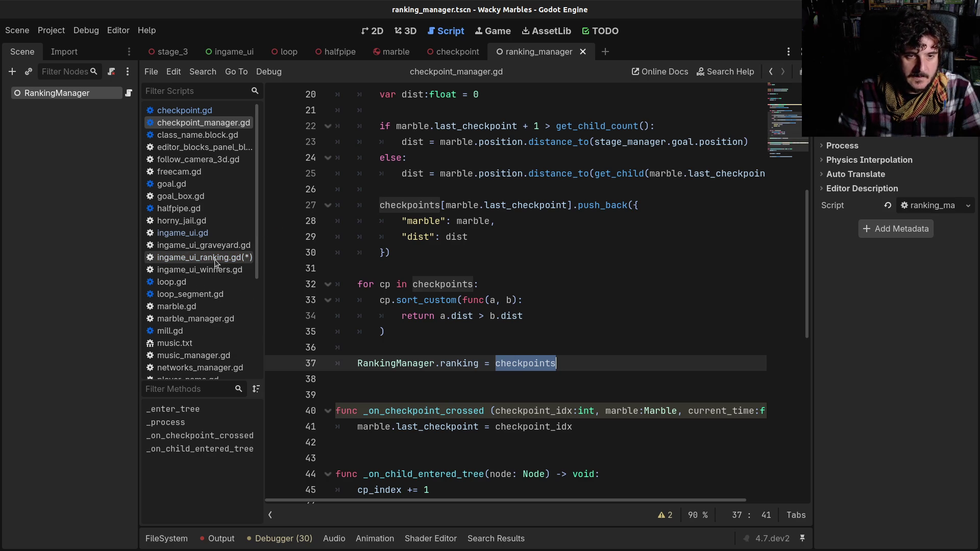
double_click(424, 284)
double_click(422, 301)
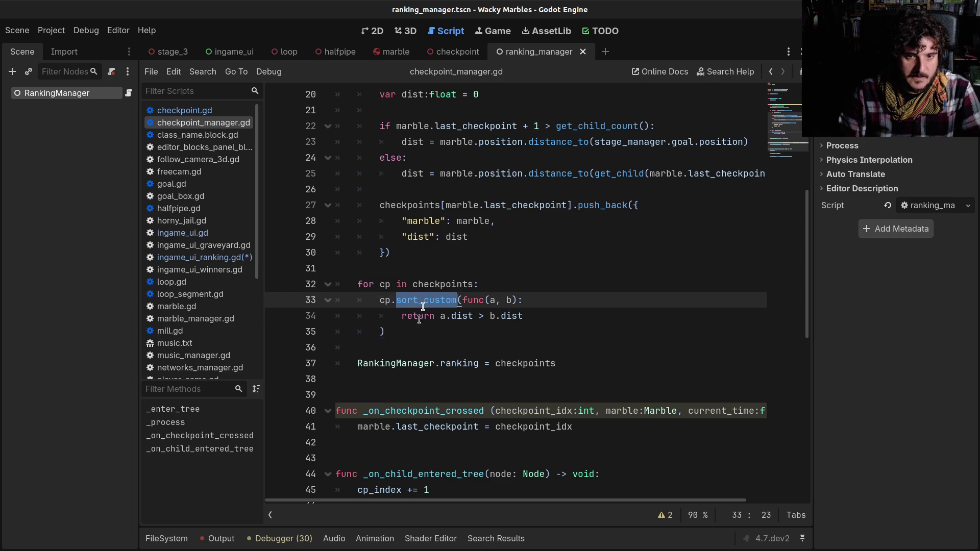
click(218, 257)
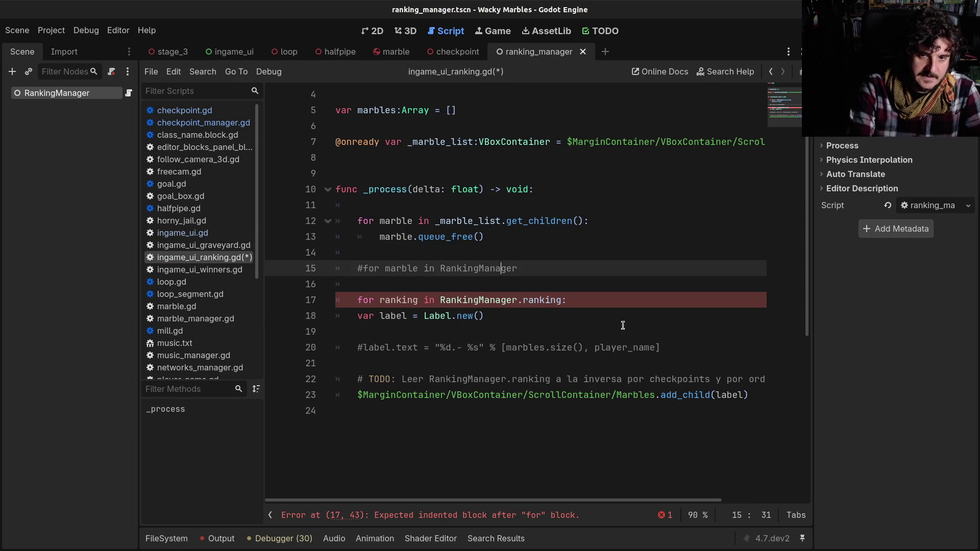
- Delete the unfinished commented 'for marble' line
key(Delete)
key(End)
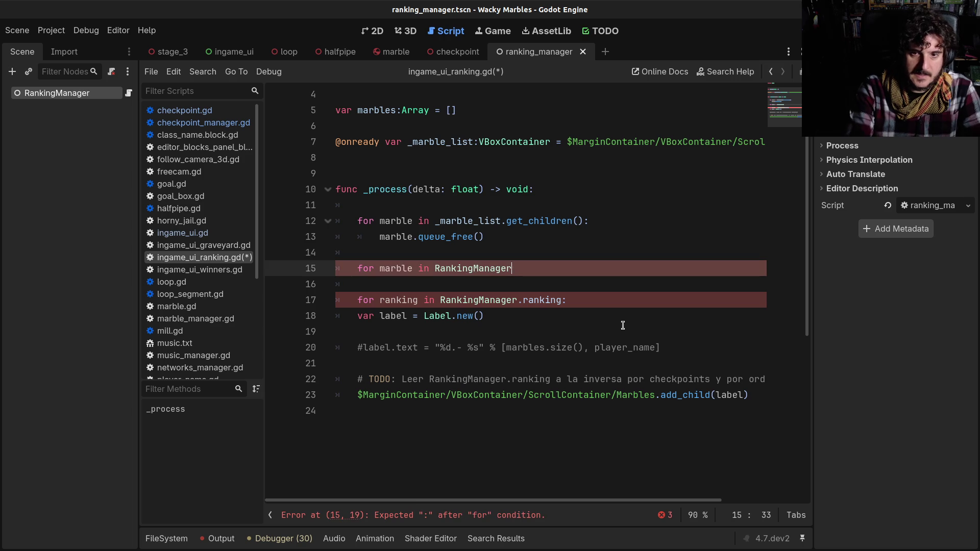
key(shift+Home)
key(shift+Home)
key(BackSpace)
key(BackSpace)
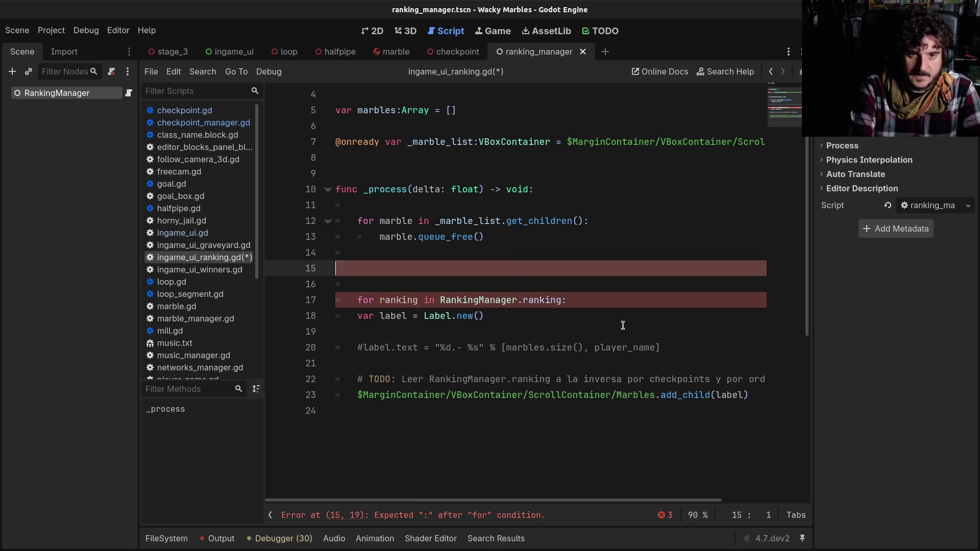
key(Down)
key(Down)
- Rename the checkpoint loop variable to cp and add a nested 'for marble in cp:' loop
key(End)
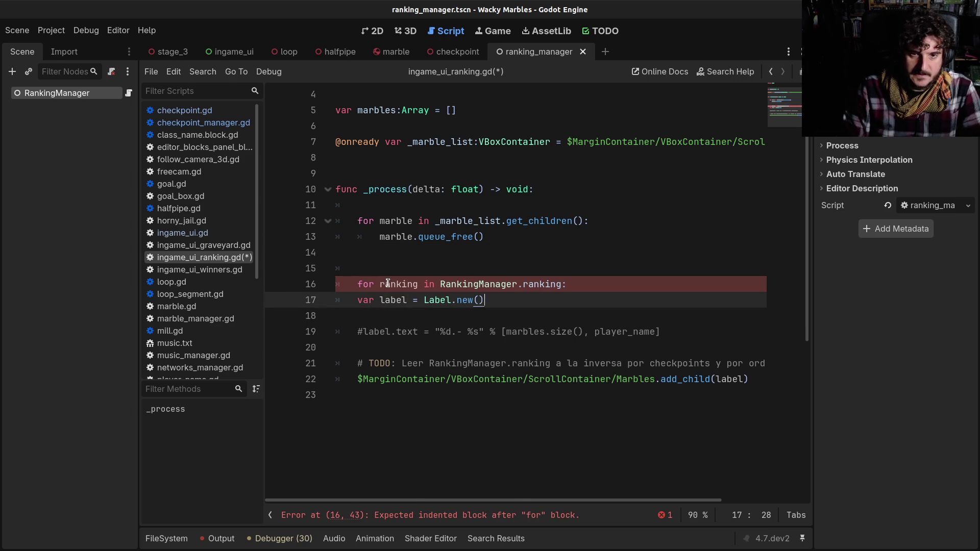
double_click(408, 284)
text(chec)
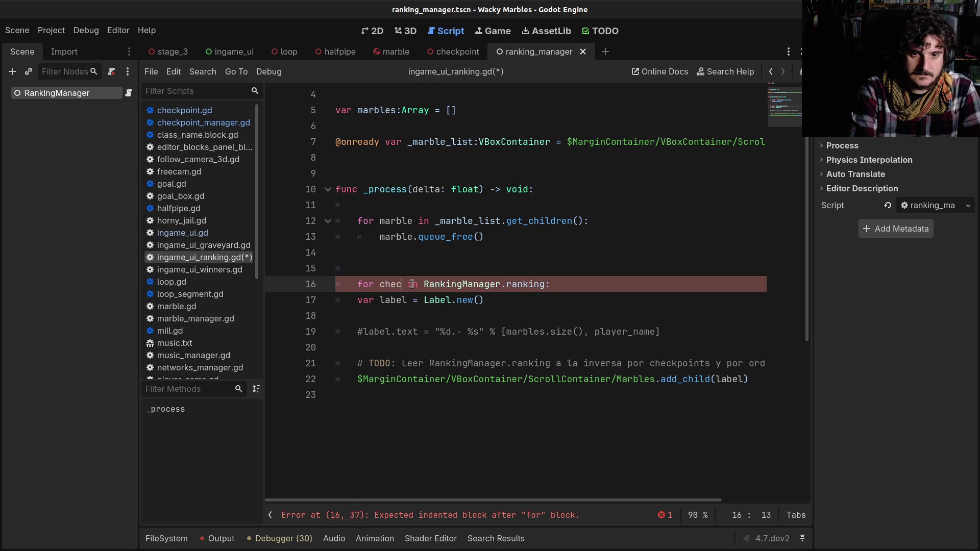
key(BackSpace)
key(BackSpace)
text(p)
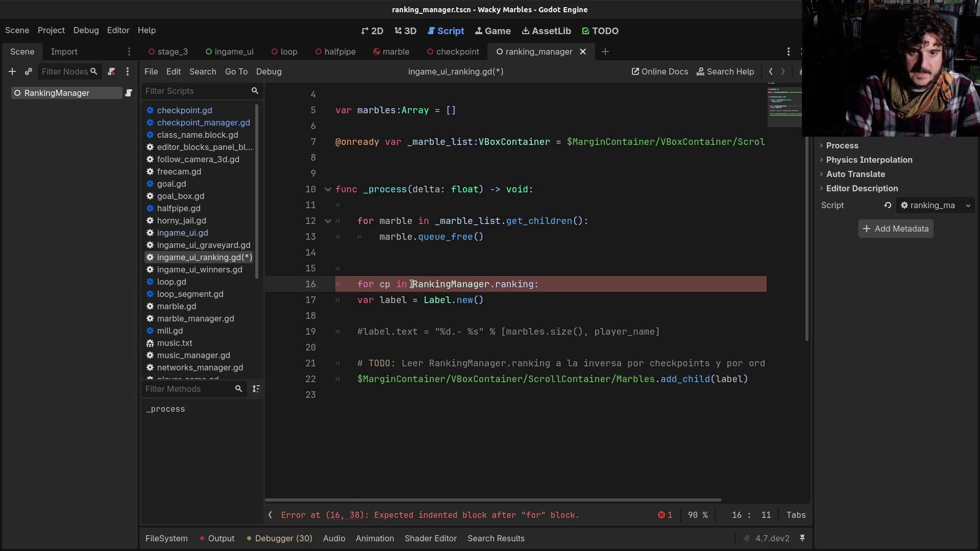
key(Return)
text(for)
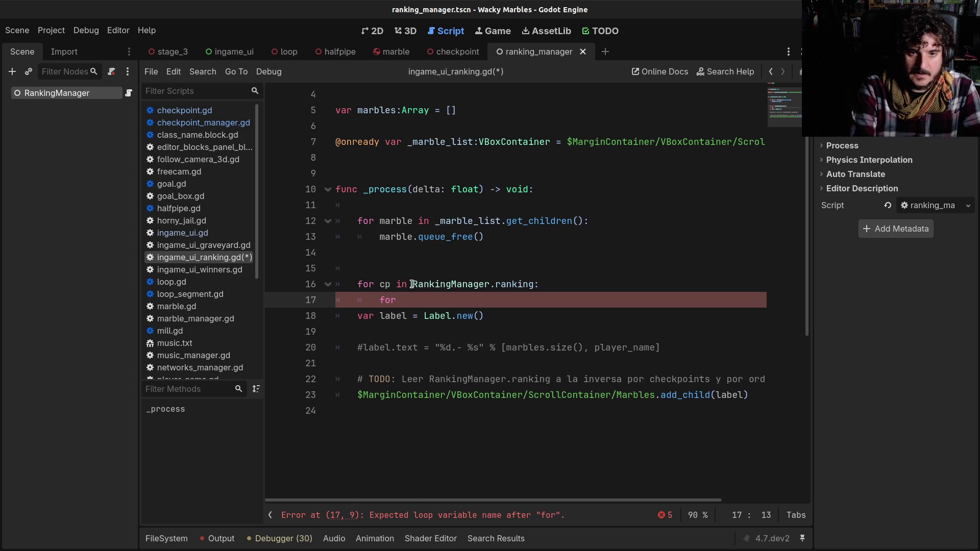
text( marble in cp:)
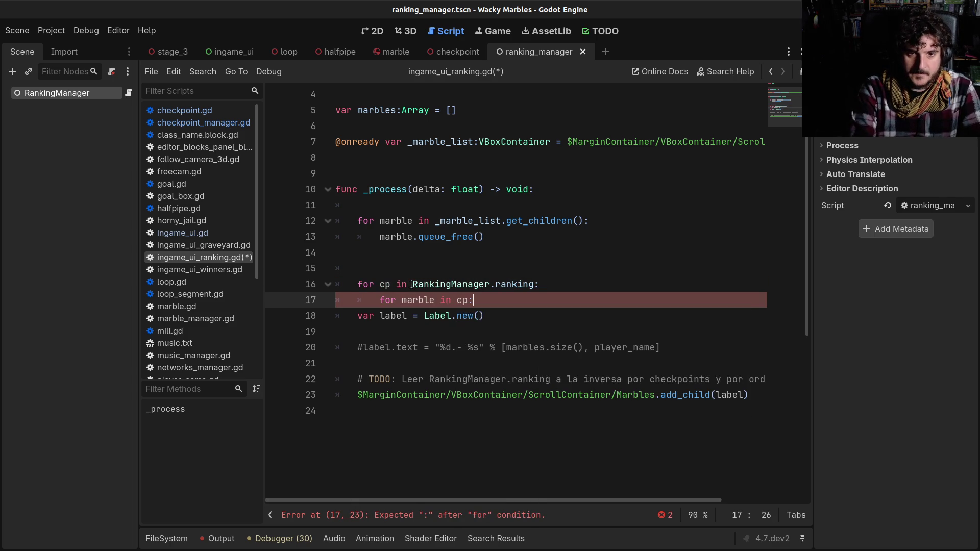
- Indent the label creation and add_child lines under the inner loop and delete the TODO comment
key(Down)
key(Home)
key(Tab)
key(Tab)
key(Down)
key(Down)
key(Down)
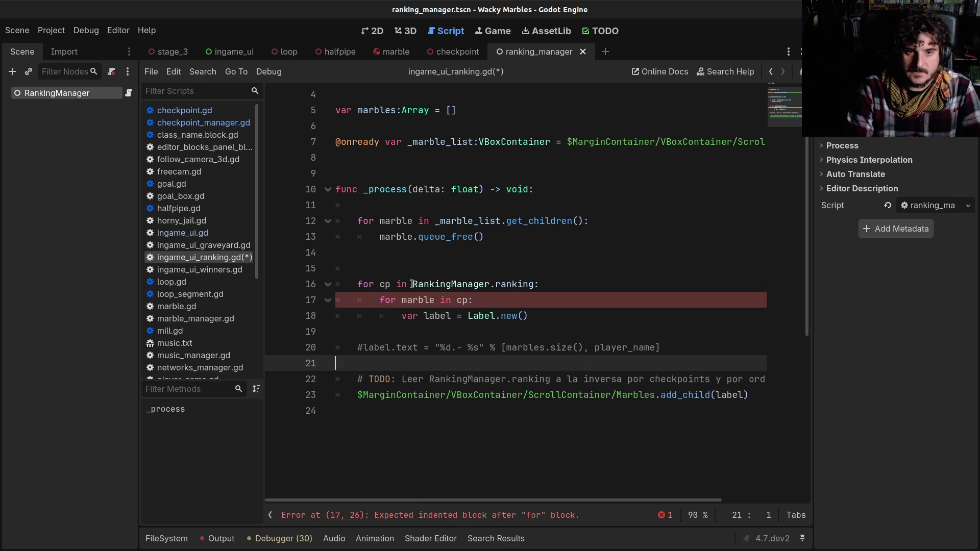
key(Home)
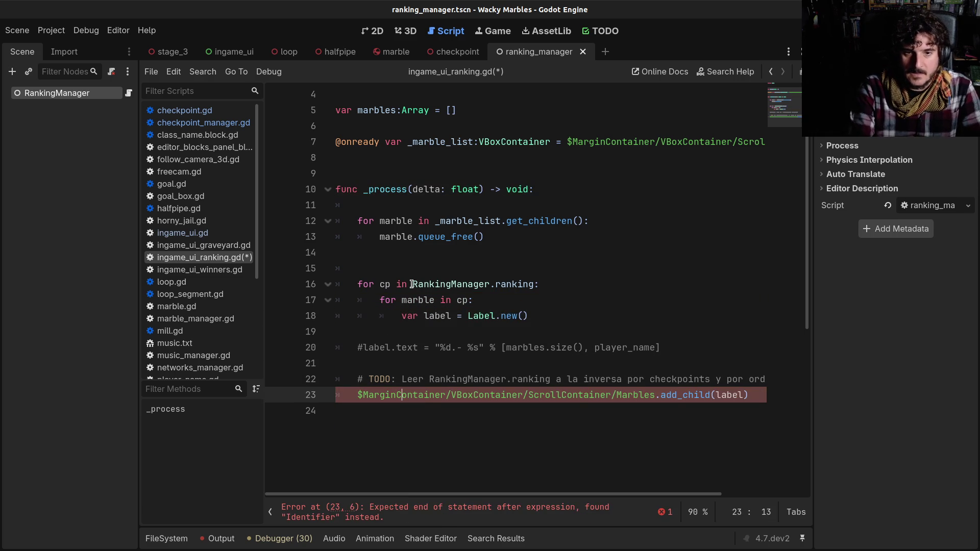
key(Tab)
key(Up)
key(End)
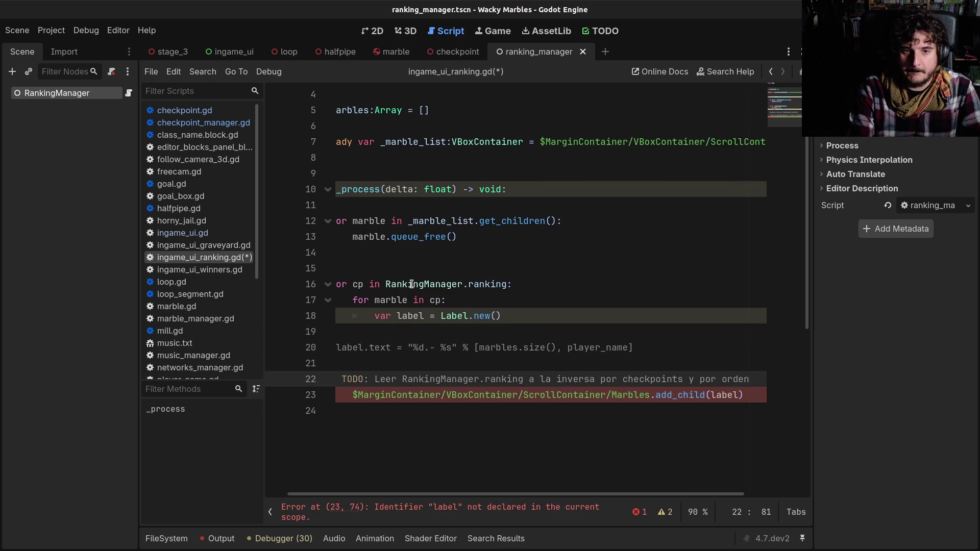
key(shift+Up)
key(BackSpace)
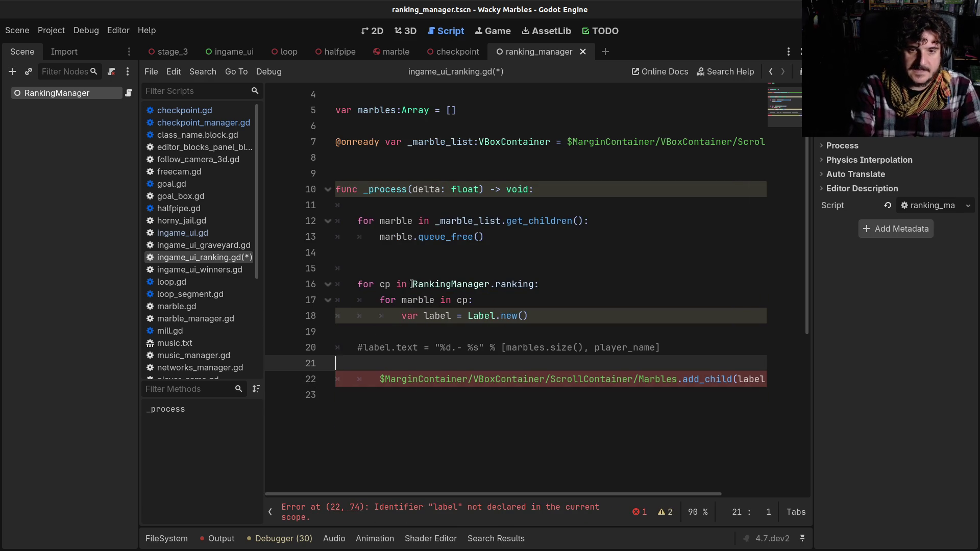
- Indent the label.text and add_child lines, uncomment the label.text assignment, and save
key(Up)
key(Home)
key(Tab)
key(Tab)
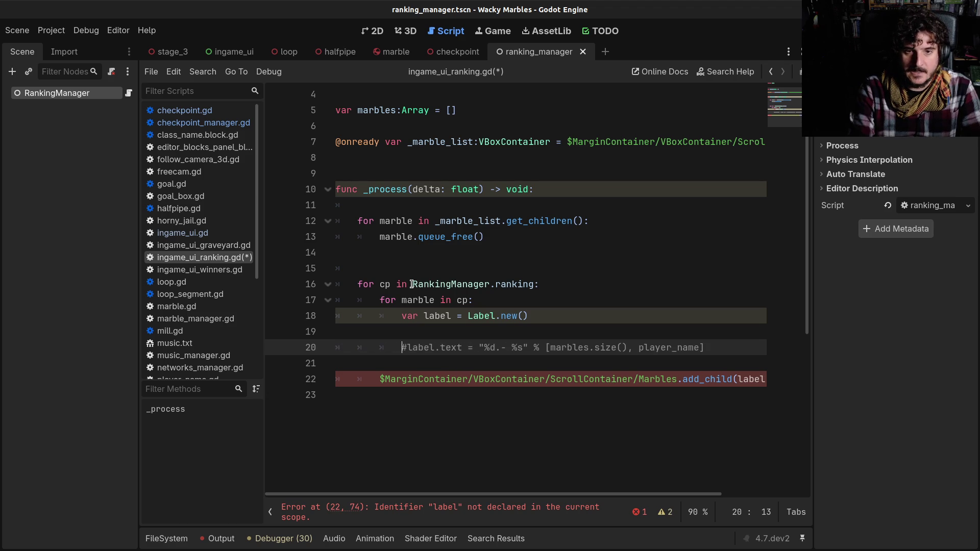
key(Down)
key(Down)
key(Home)
key(Tab)
key(Up)
key(Up)
key(ctrl+k)
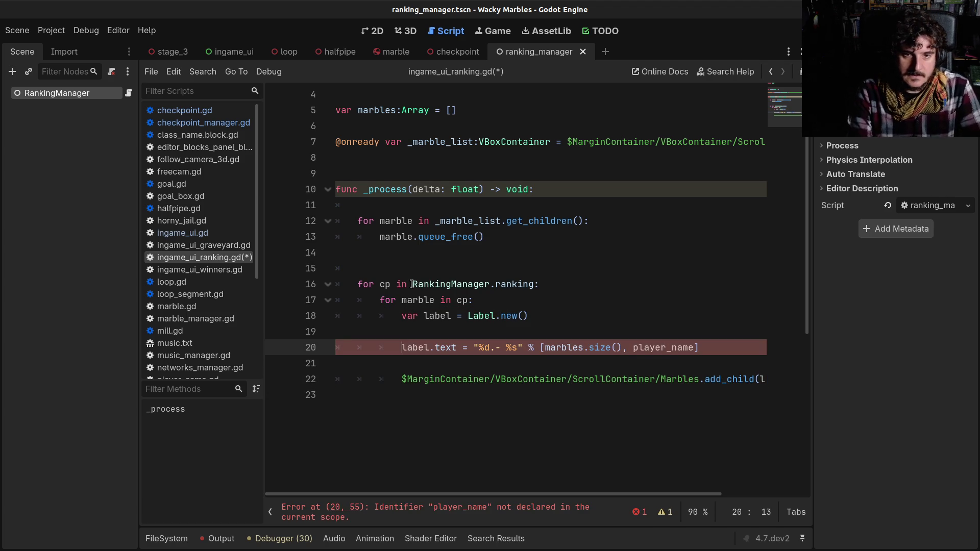
key(ctrl+s)
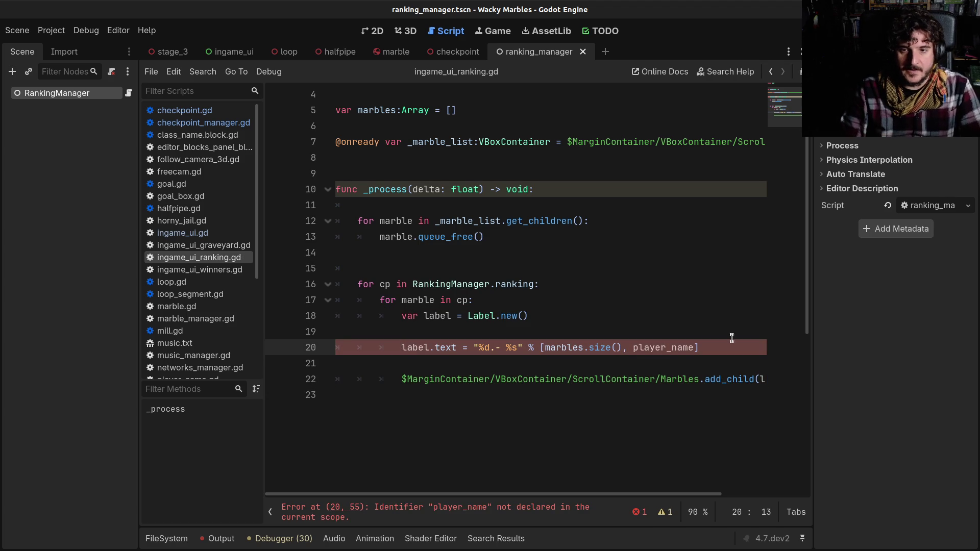
- Browse the graveyard, winners and loop_segment scripts, then open checkpoint_manager.gd
click(655, 346)
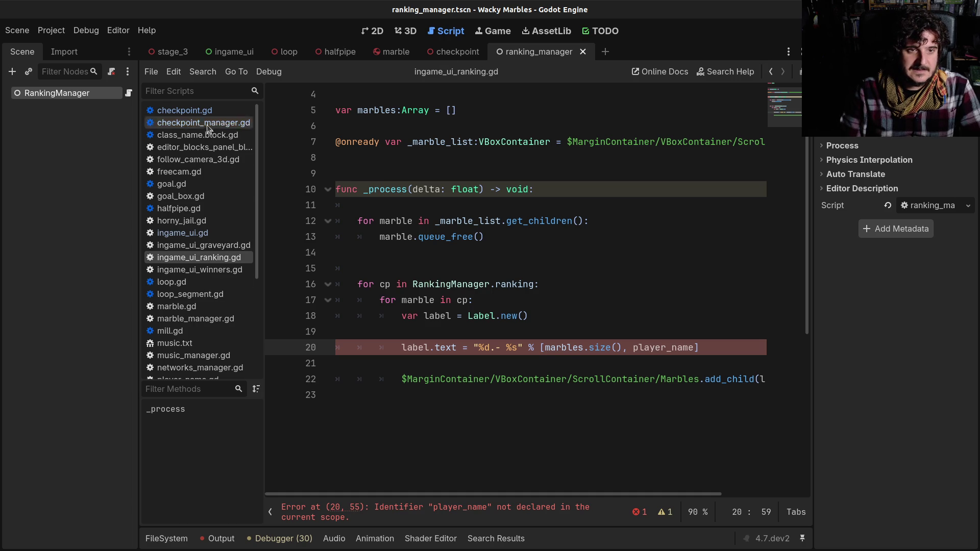
click(186, 247)
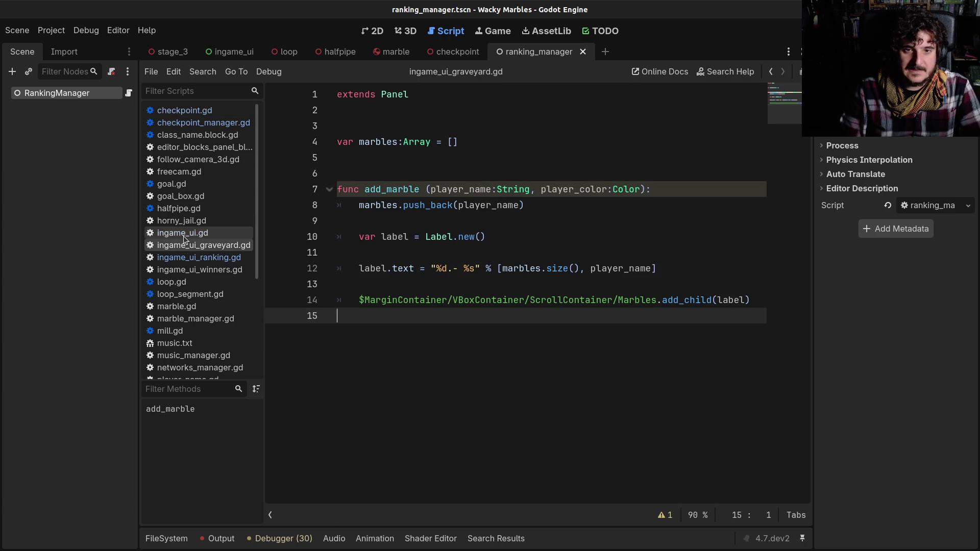
click(185, 257)
click(185, 269)
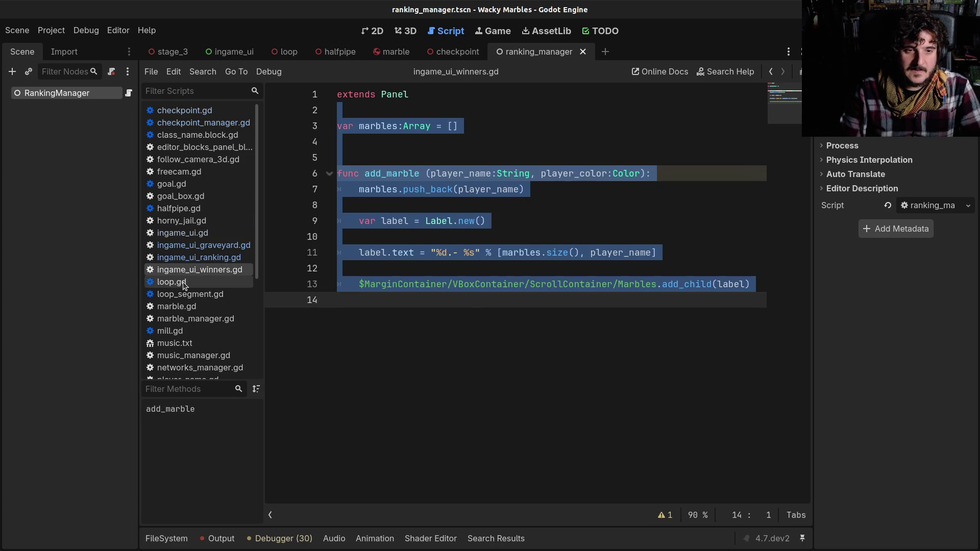
click(179, 281)
click(186, 294)
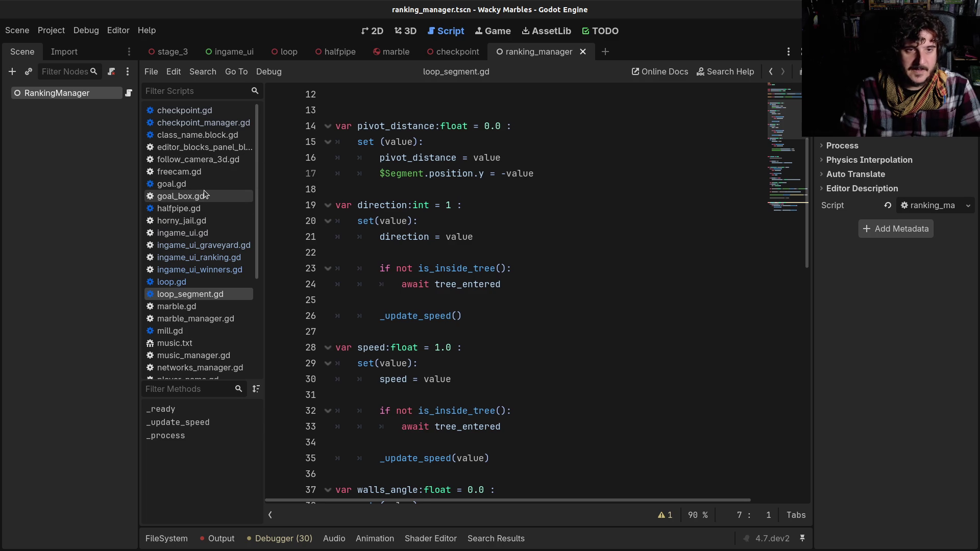
click(207, 121)
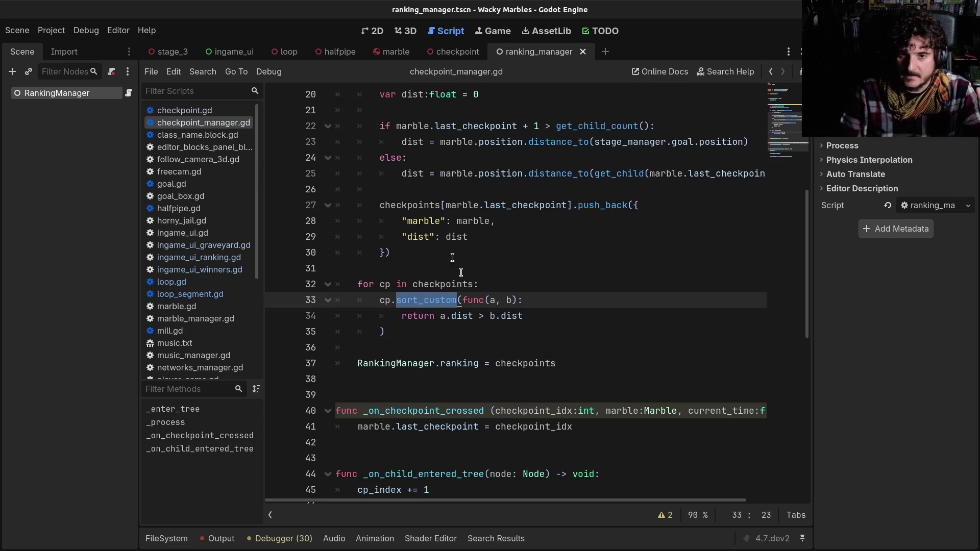
- Inspect the sort_custom a.dist comparison and the dist value stored per marble entry
click(452, 317)
click(444, 317)
click(441, 316)
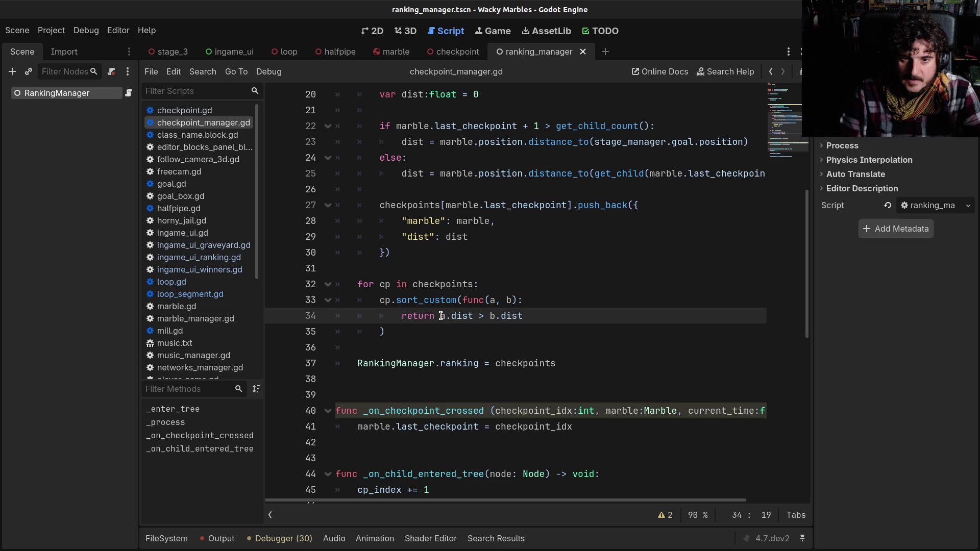
scroll(442, 315, up, 1)
double_click(462, 253)
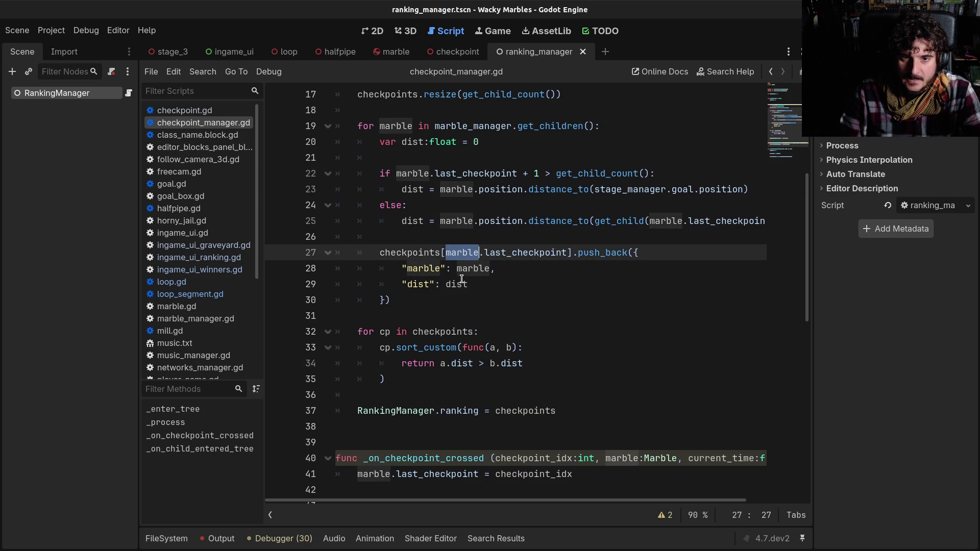
double_click(460, 283)
double_click(462, 273)
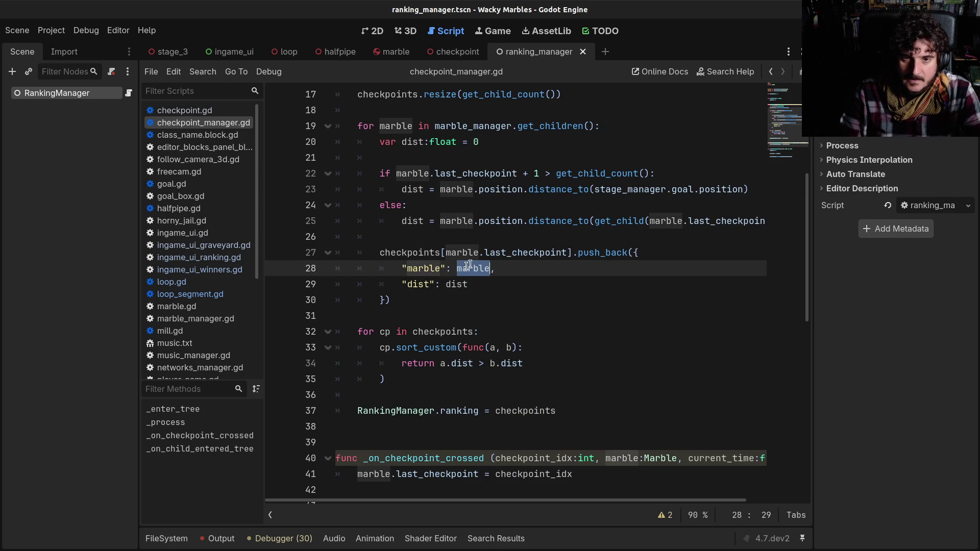
- Go back through the script history to ingame_ui_ranking.gd
click(771, 72)
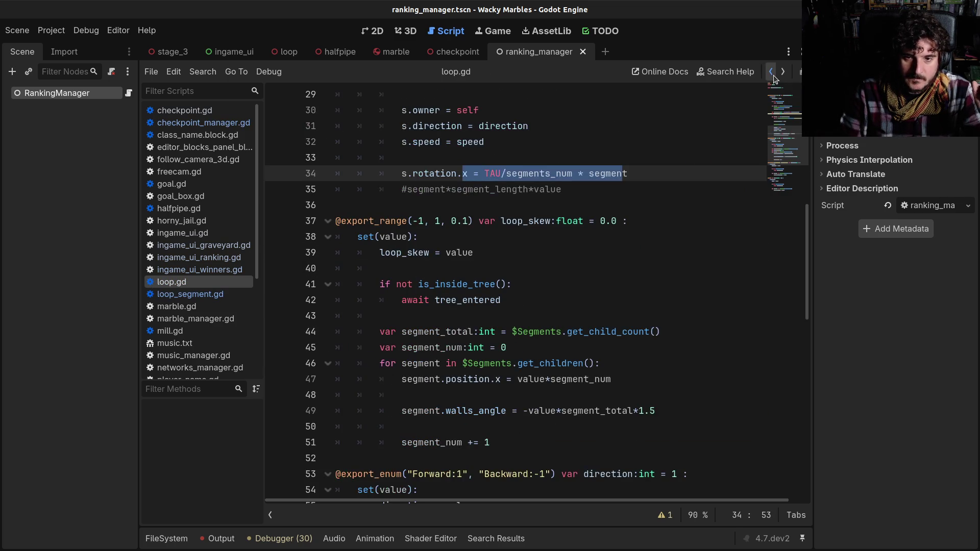
click(771, 72)
click(771, 72)
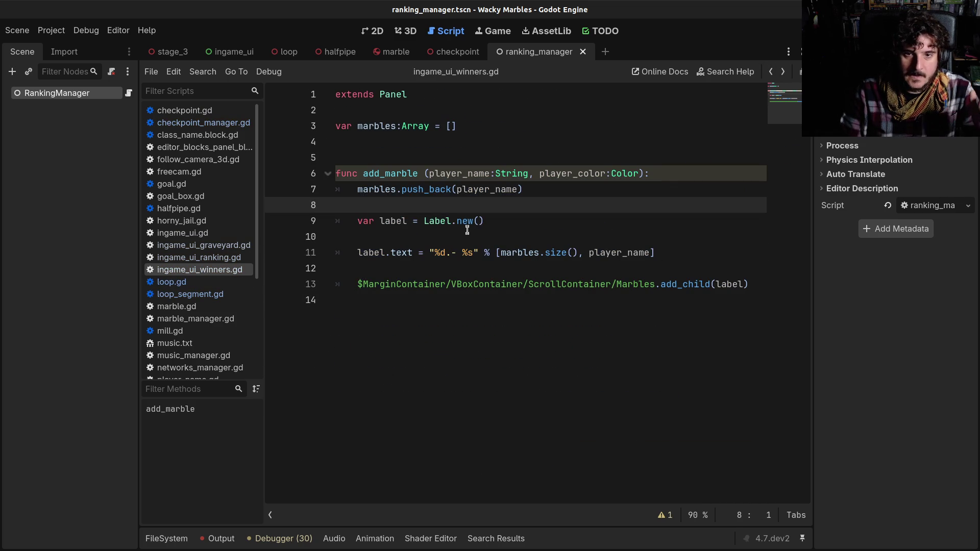
click(771, 72)
click(770, 72)
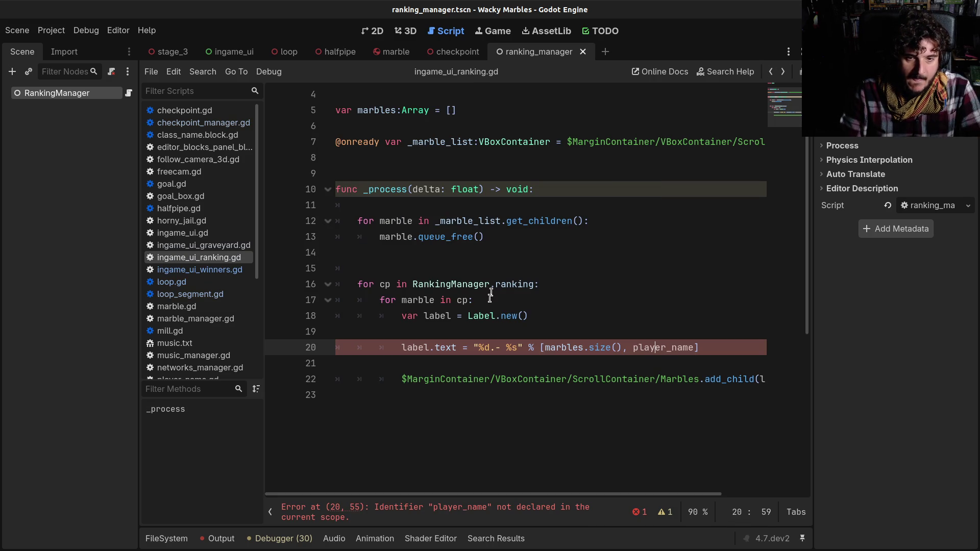
- Replace 'marbles' with 'marble' on line 20 of the label text line
click(449, 316)
click(418, 300)
double_click(419, 299)
double_click(558, 348)
text(marble)
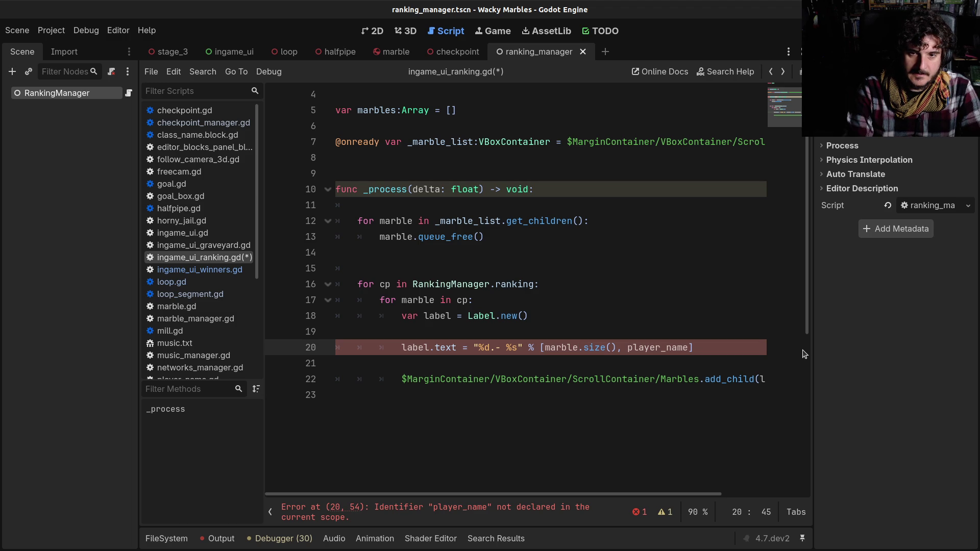
- Declare 'var pos:int = 0' at the start of the checkpoint loop
key(Up)
key(Up)
key(Up)
key(End)
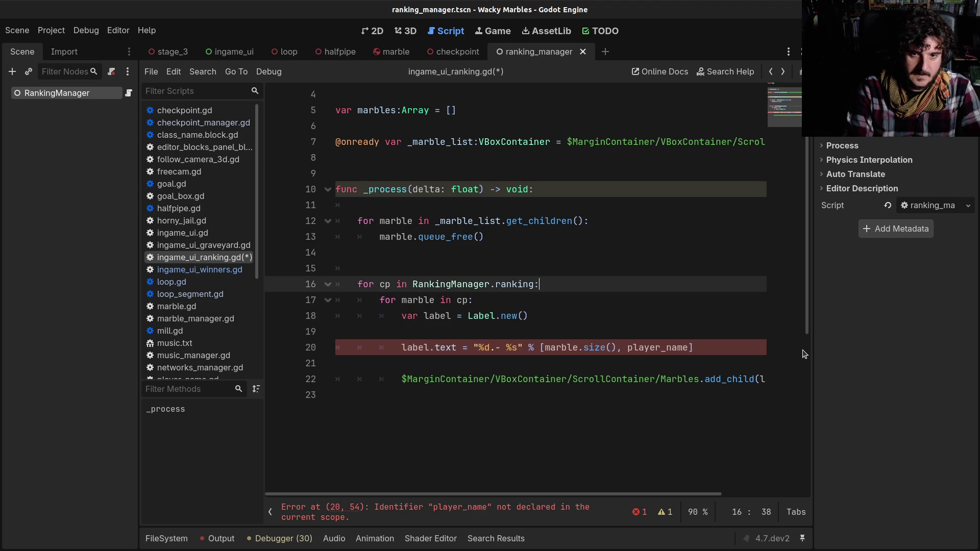
key(Return)
text(v)
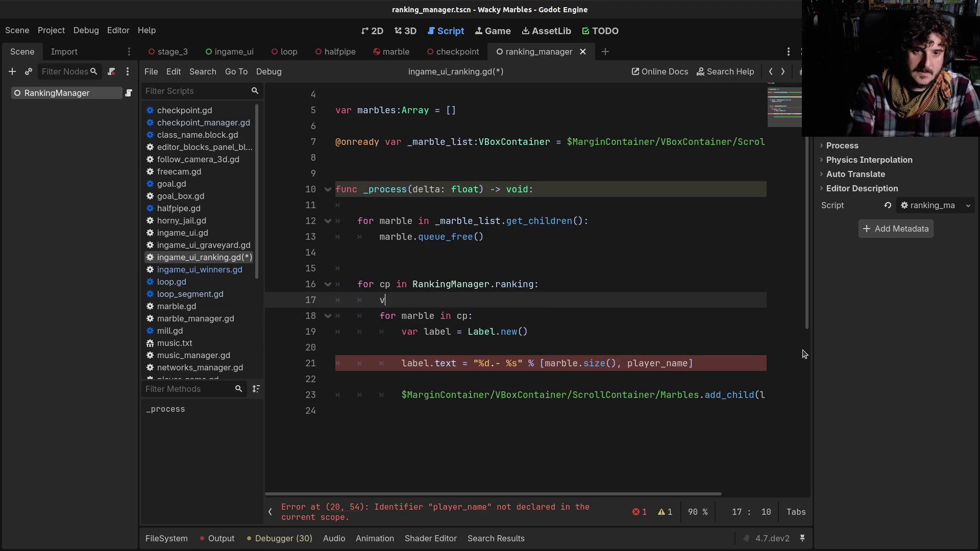
text(ar pos)
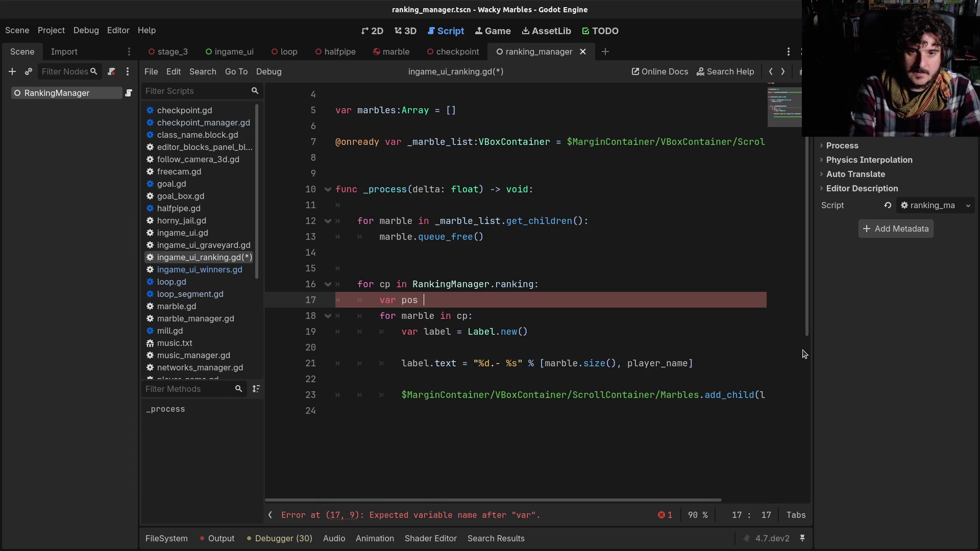
text(:int = 0)
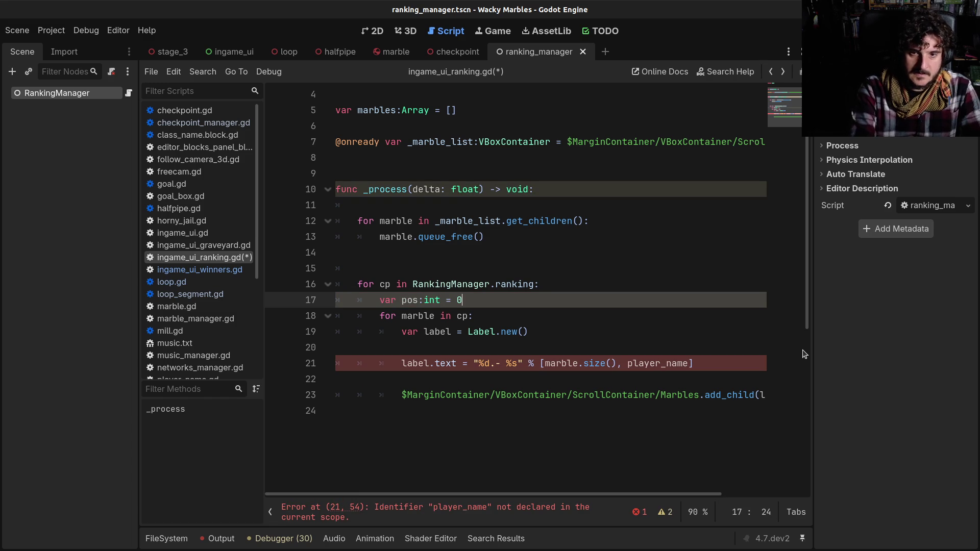
key(Down)
key(Down)
key(Down)
key(Up)
key(Up)
key(Up)
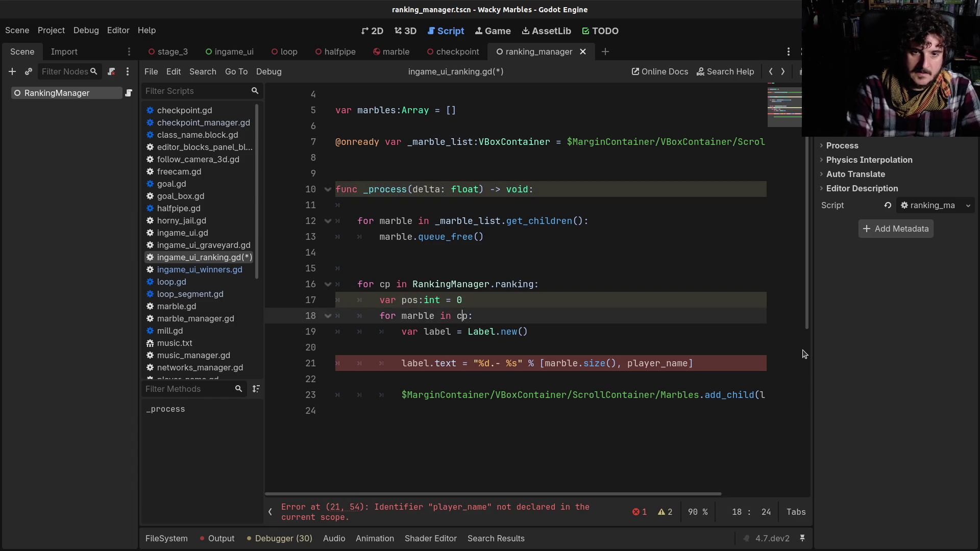
- Add 'pos += 1' on a new line after add_child
key(Down)
key(Down)
key(Down)
key(End)
key(Down)
key(Down)
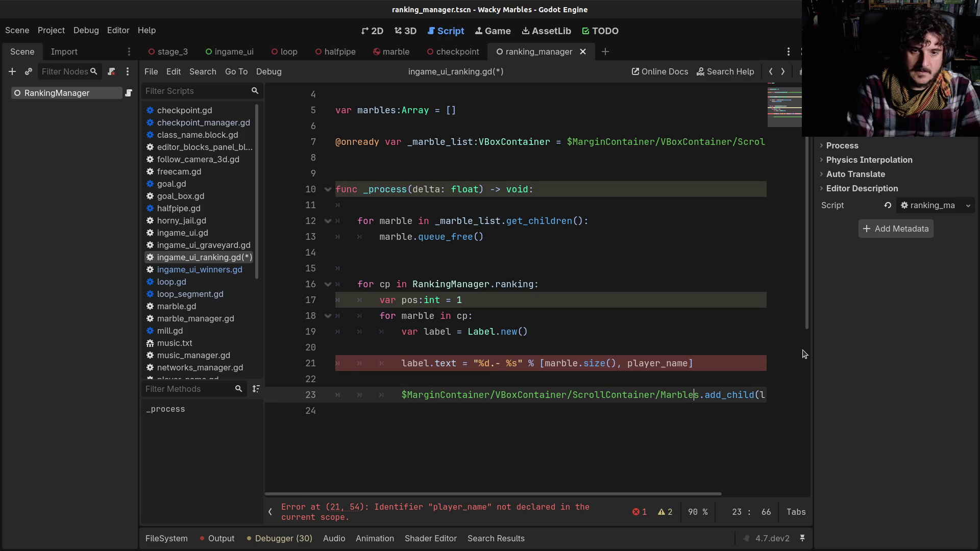
key(End)
key(Return)
key(Return)
text(pos )
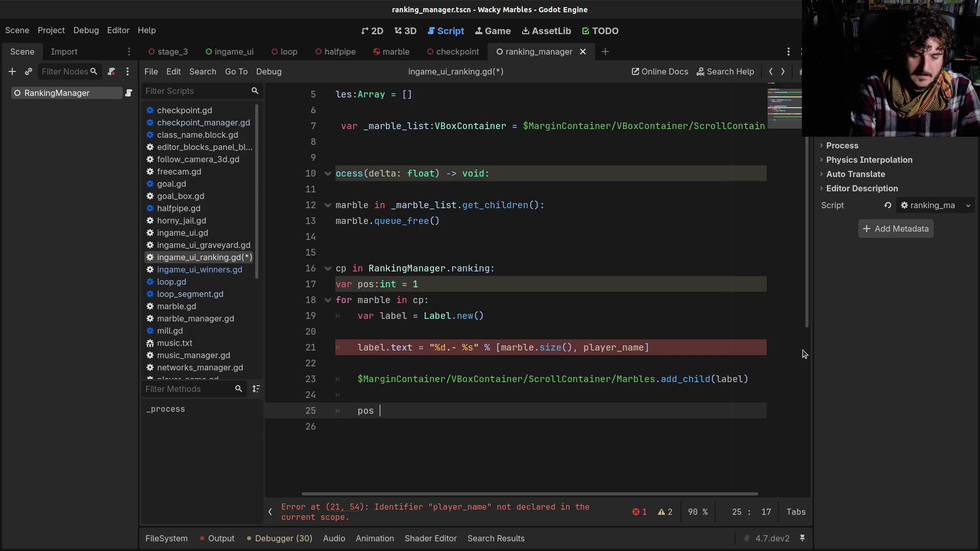
text(+= 1)
key(Home)
key(Up)
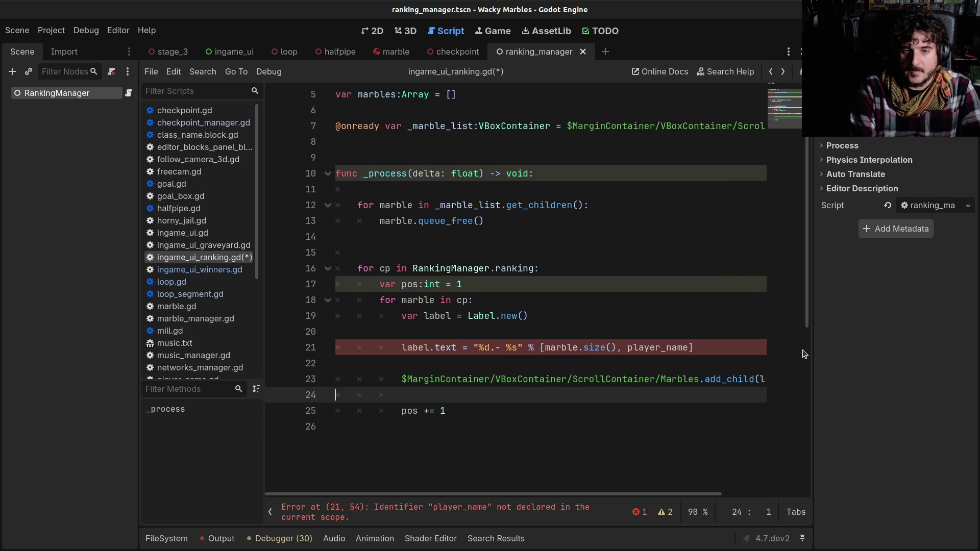
key(Up)
key(Up)
- Format the label with pos and marble.player_name instead of marble.size(), then save
double_click(561, 348)
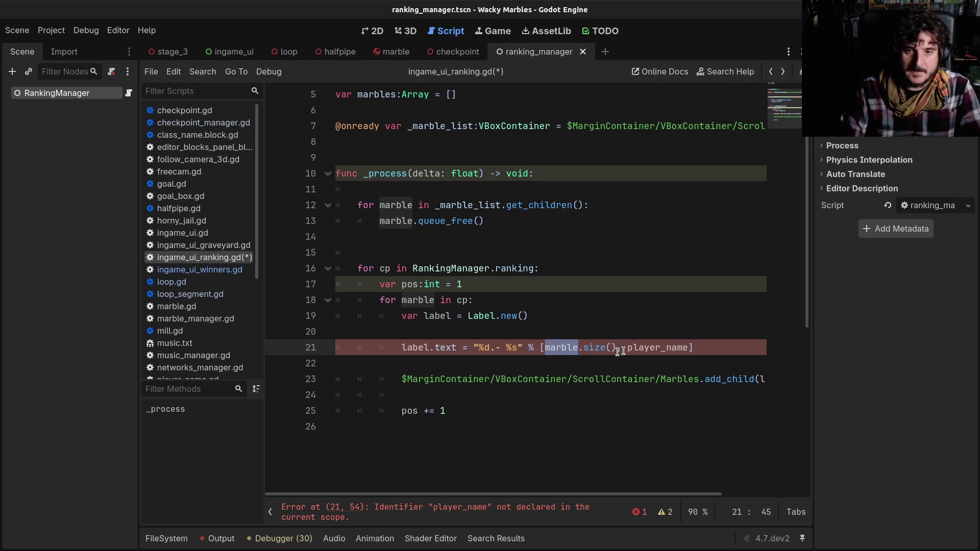
key(Left)
drag(616, 348, 545, 347)
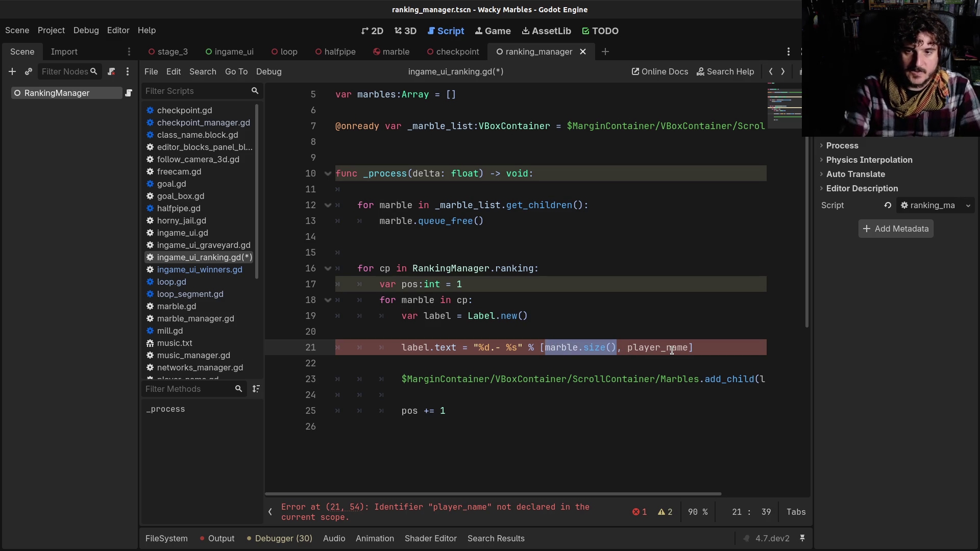
text(pos)
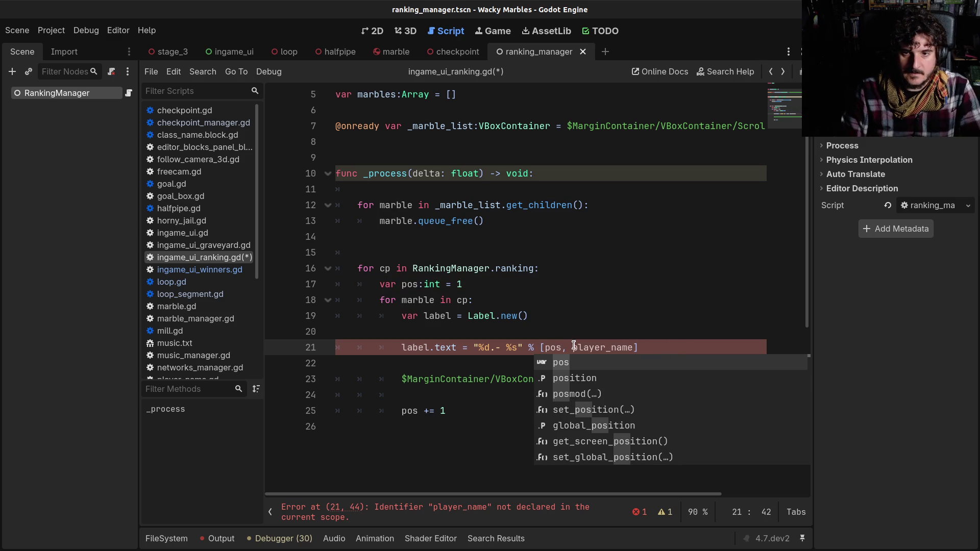
click(573, 347)
text(marble.)
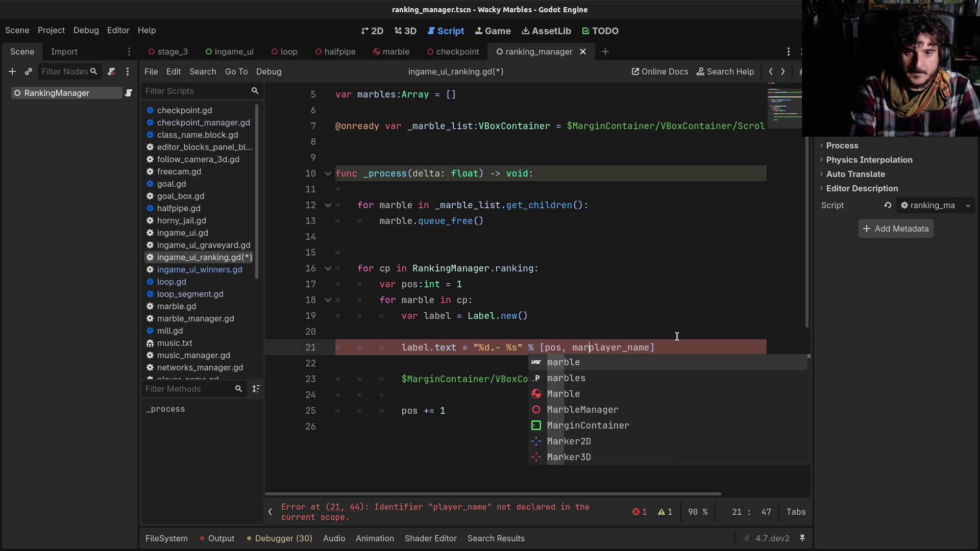
key(ctrl+s)
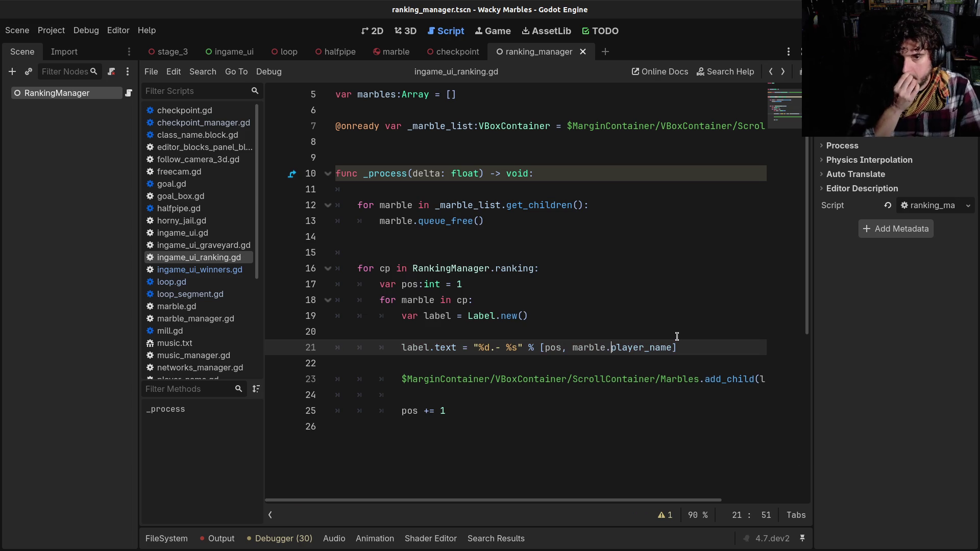
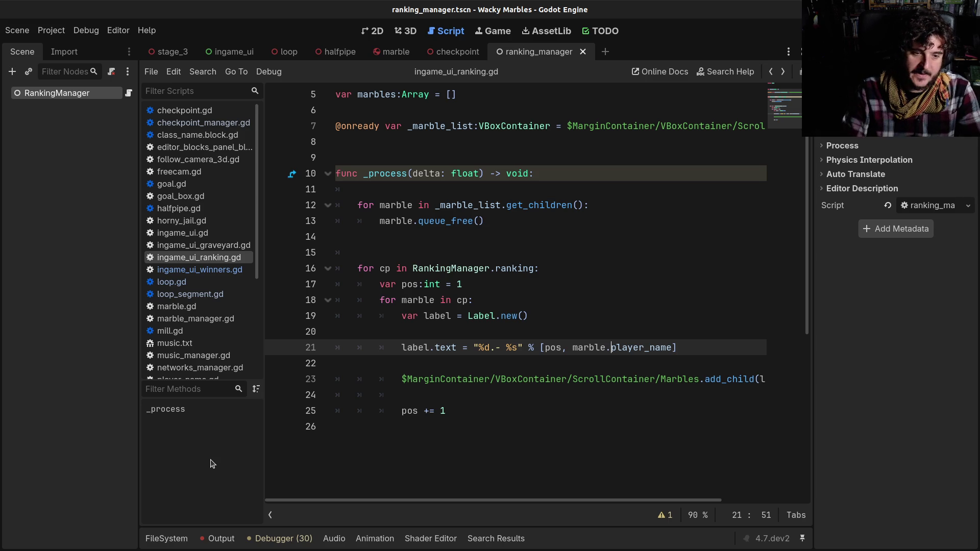
- Follow the invalid 'ranking' error to checkpoint_manager.gd line 37, then open ranking_manager.gd
click(230, 533)
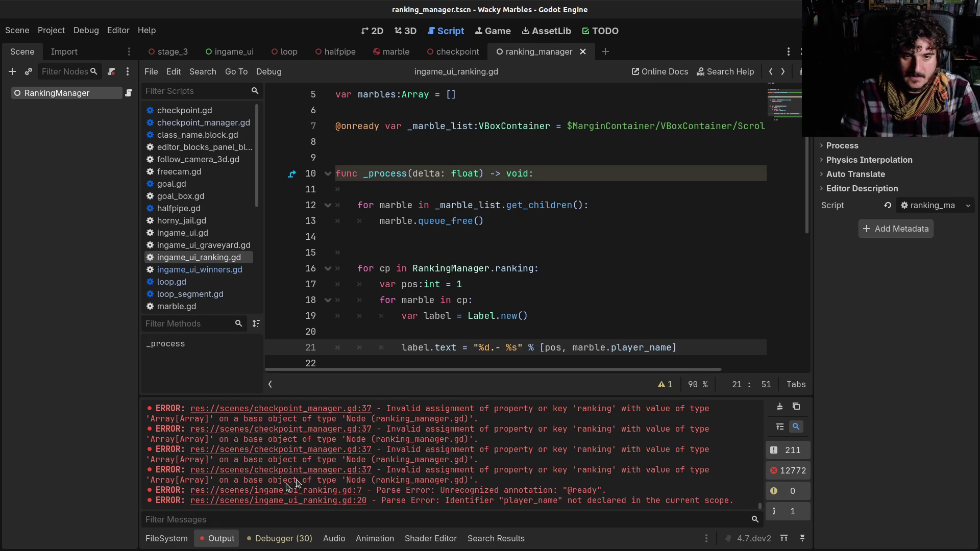
scroll(510, 477, up, 2)
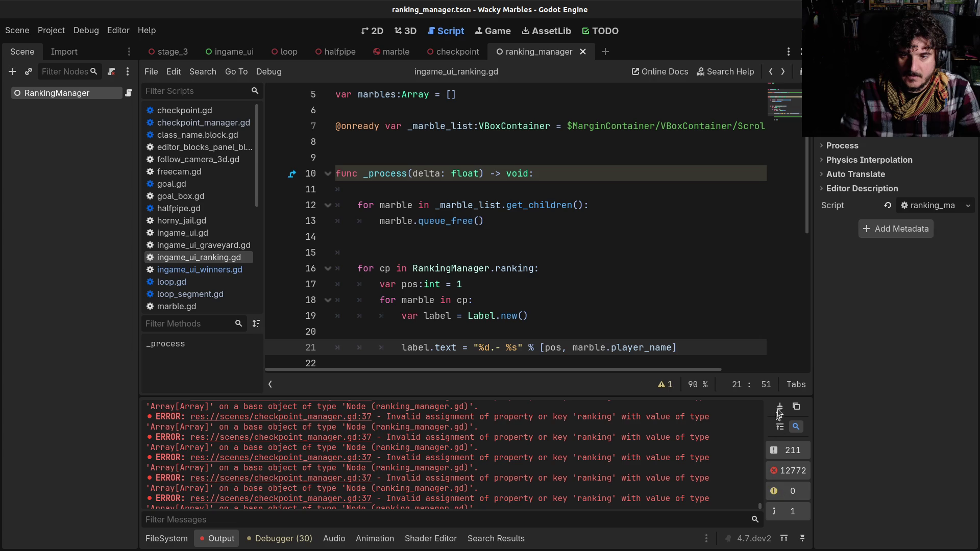
click(313, 440)
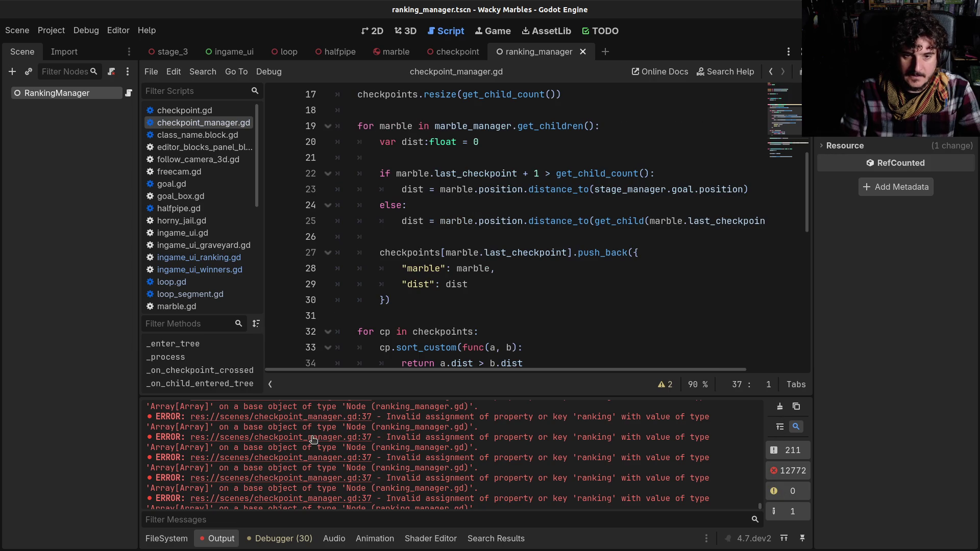
scroll(511, 286, down, 3)
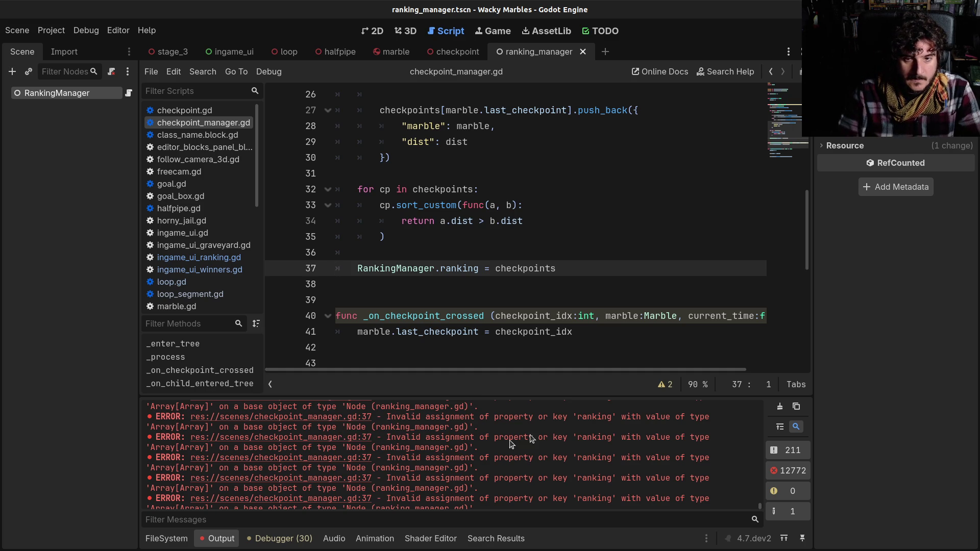
scroll(603, 299, up, 4)
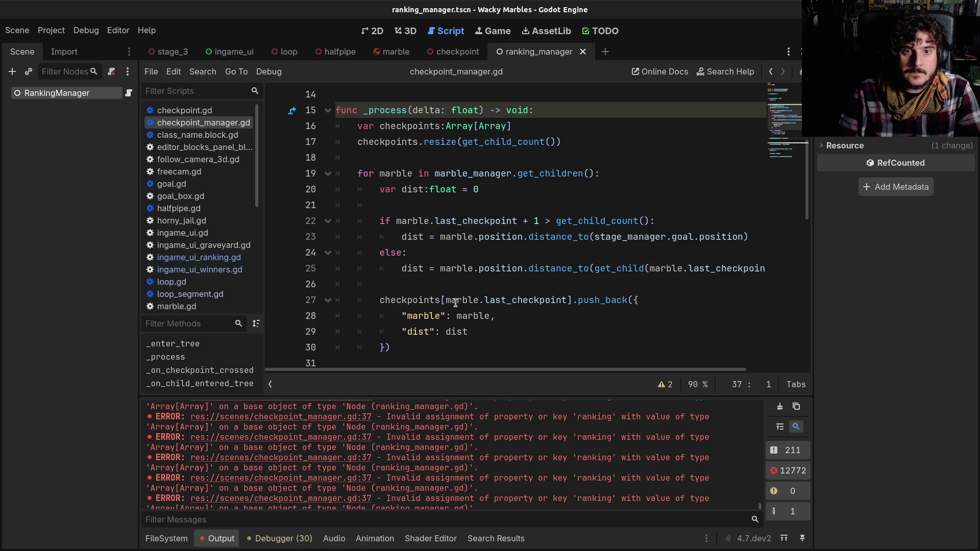
scroll(436, 243, down, 3)
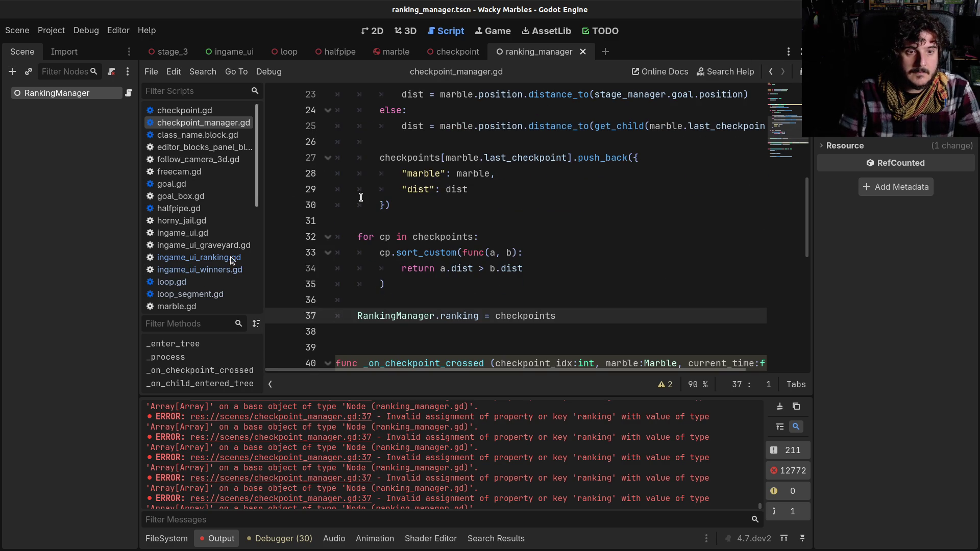
scroll(199, 240, down, 4)
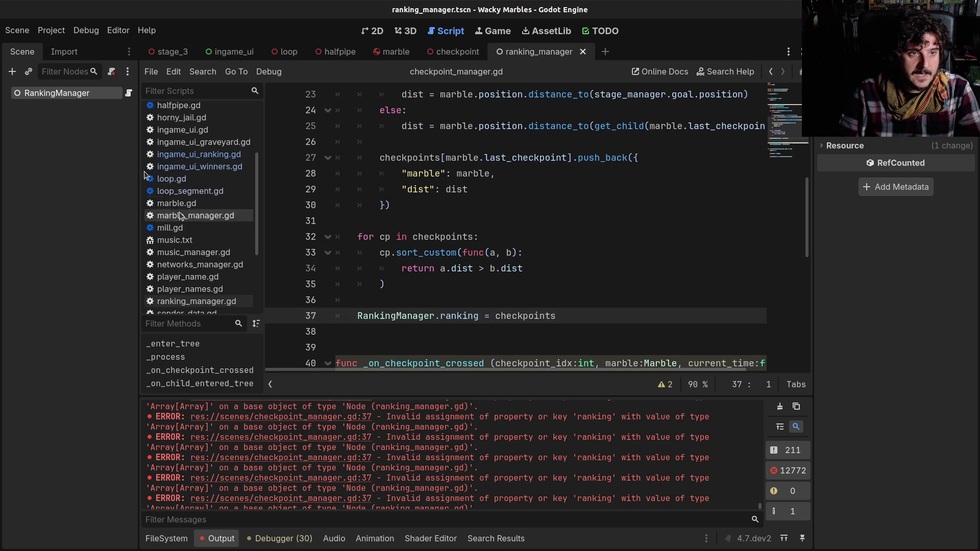
click(128, 92)
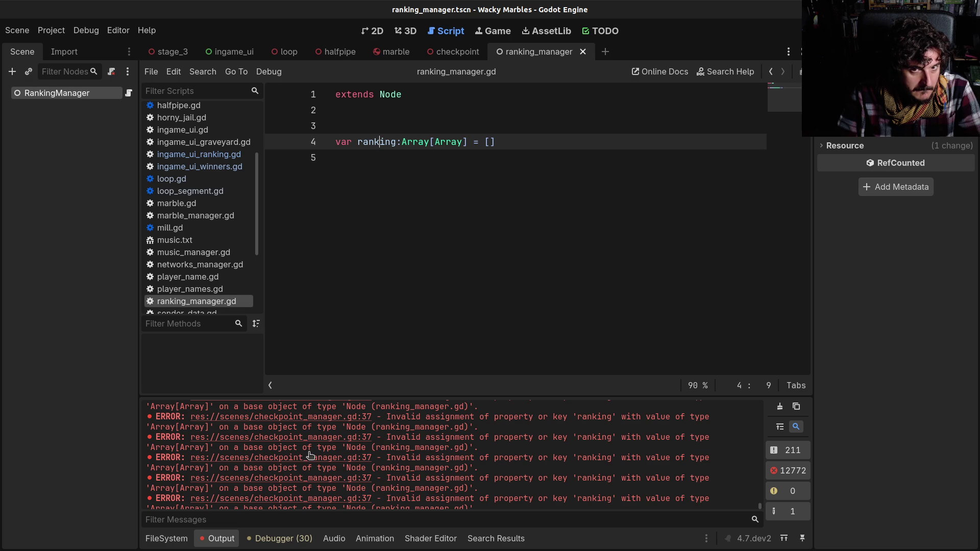
- Go back to checkpoint_manager.gd and select 'checkpoints' on line 37
click(771, 76)
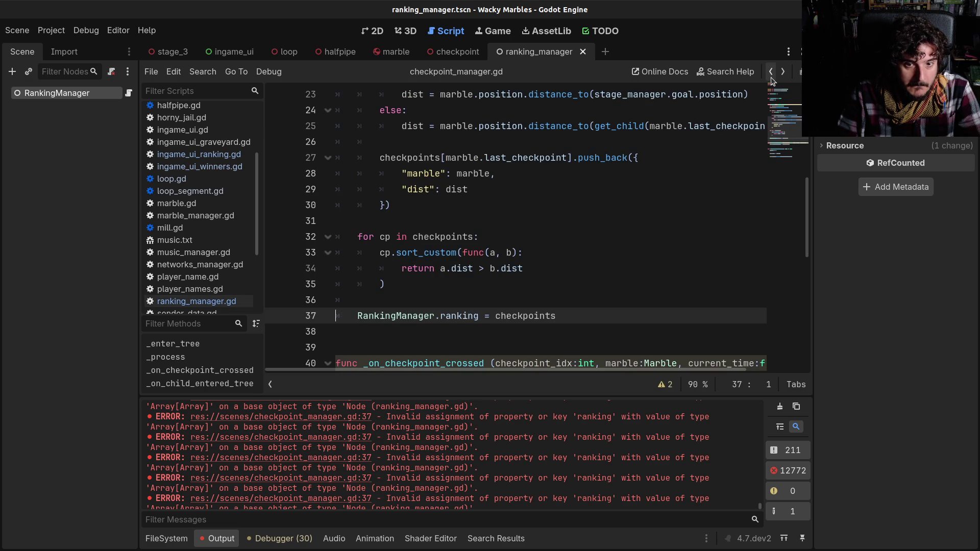
double_click(524, 315)
scroll(523, 311, up, 4)
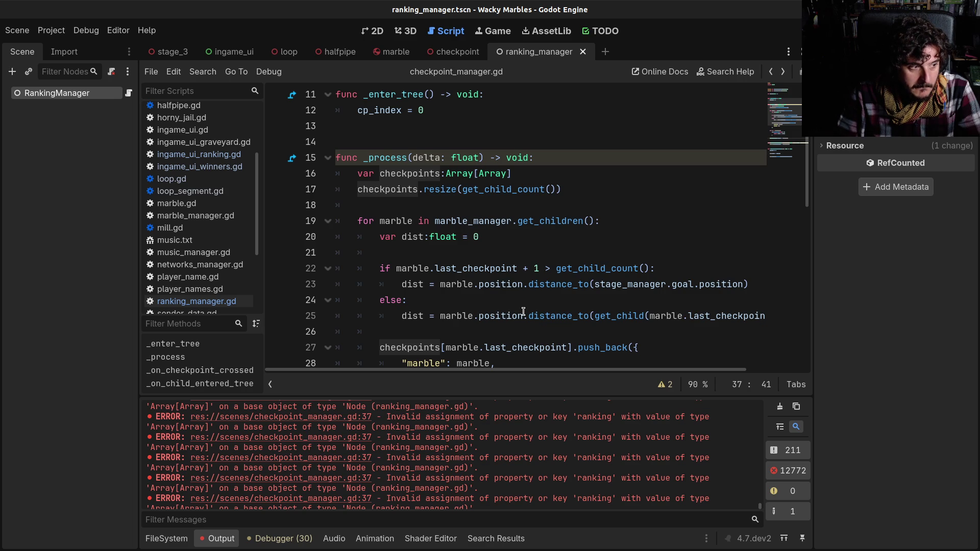
scroll(524, 311, down, 3)
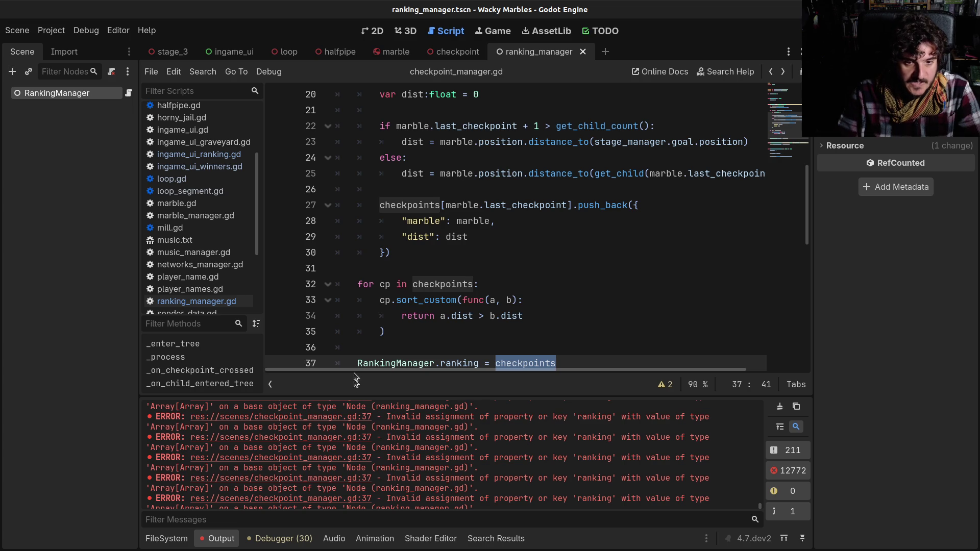
- Enlarge the Output panel to review the repeated invalid 'ranking' assignment errors
drag(355, 394, 363, 305)
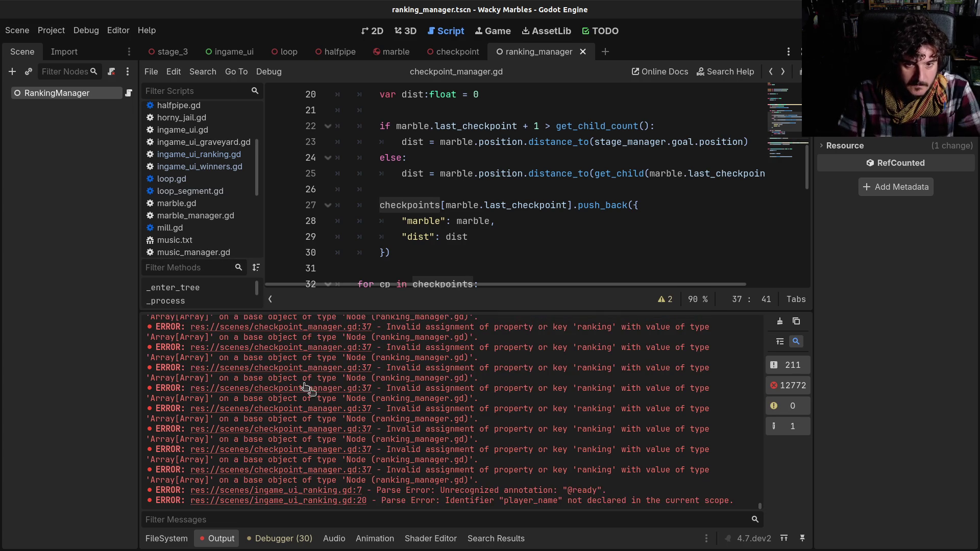
scroll(304, 387, up, 1)
drag(760, 506, 760, 317)
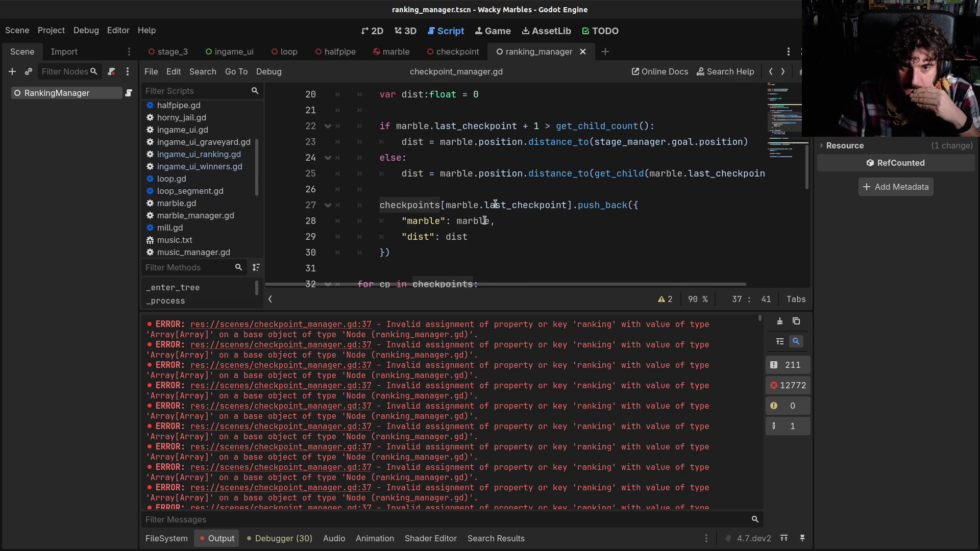
scroll(496, 203, down, 2)
scroll(496, 203, down, 2)
- Inspect the RankingManager.ranking = checkpoints assignment on line 37
click(459, 174)
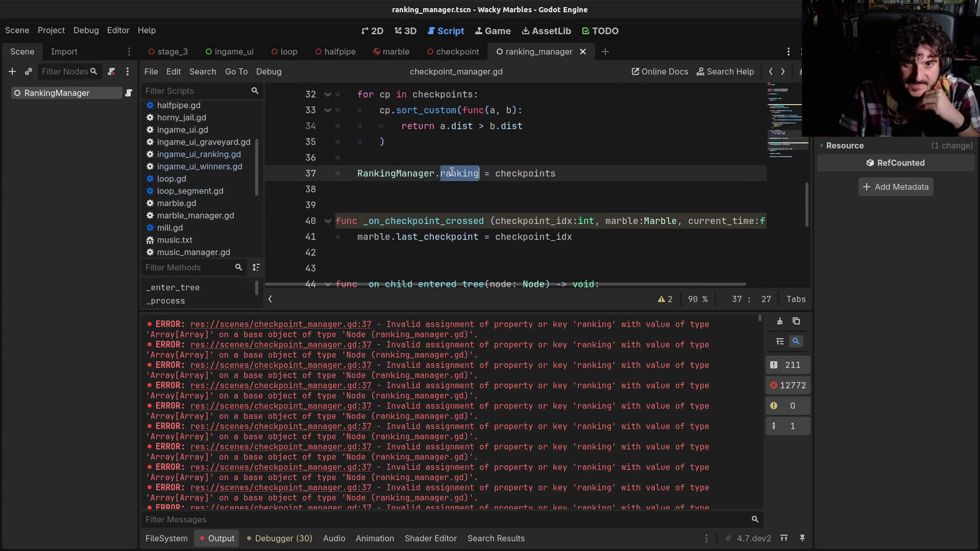
click(495, 173)
double_click(496, 174)
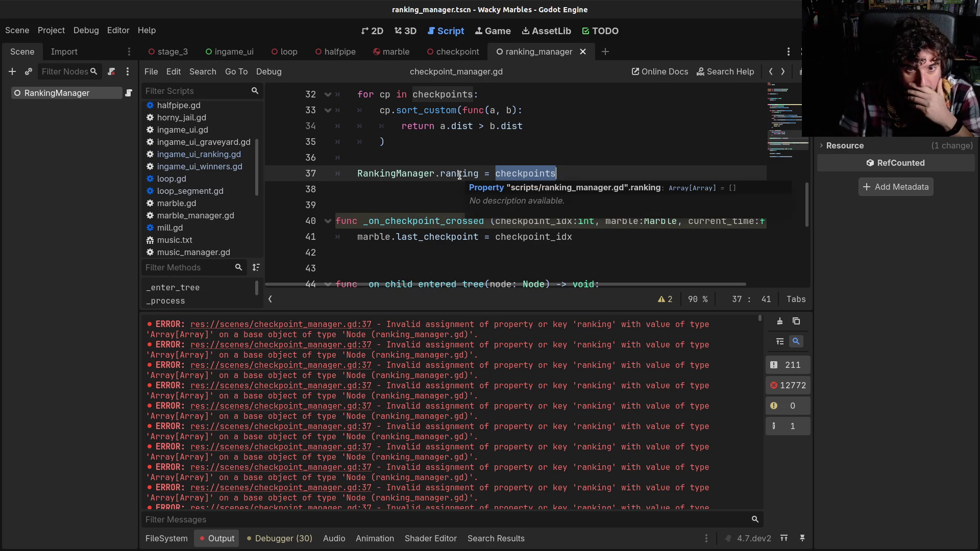
- Confirm RankingManager appears in the Project Settings Globals Autoload list
click(51, 30)
click(77, 43)
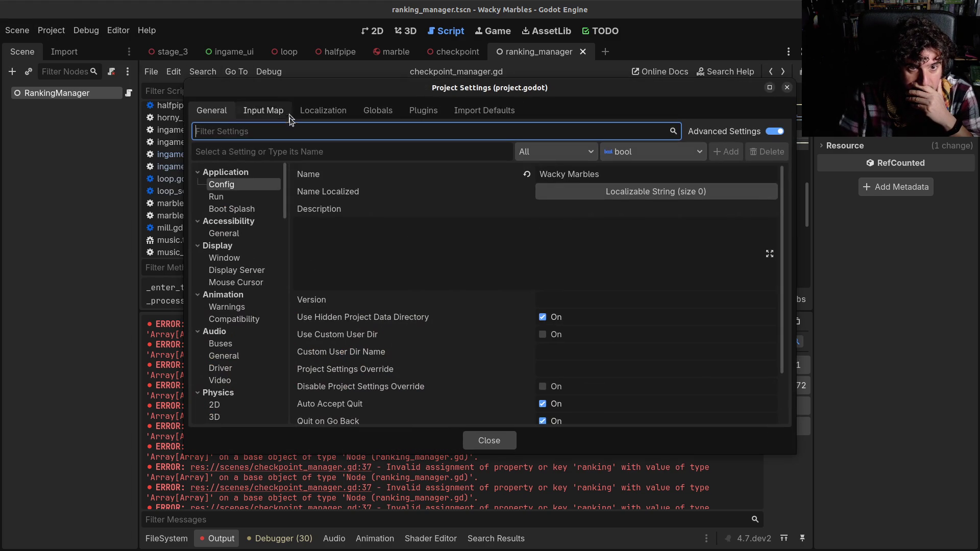
click(375, 110)
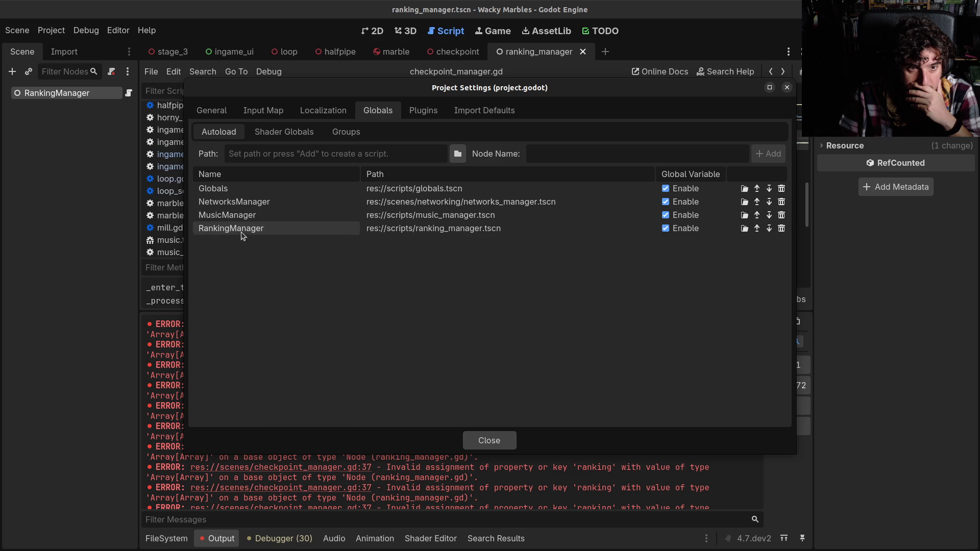
click(479, 439)
- Collapse the bottom panel and review the checkpoint_manager.gd code
click(457, 221)
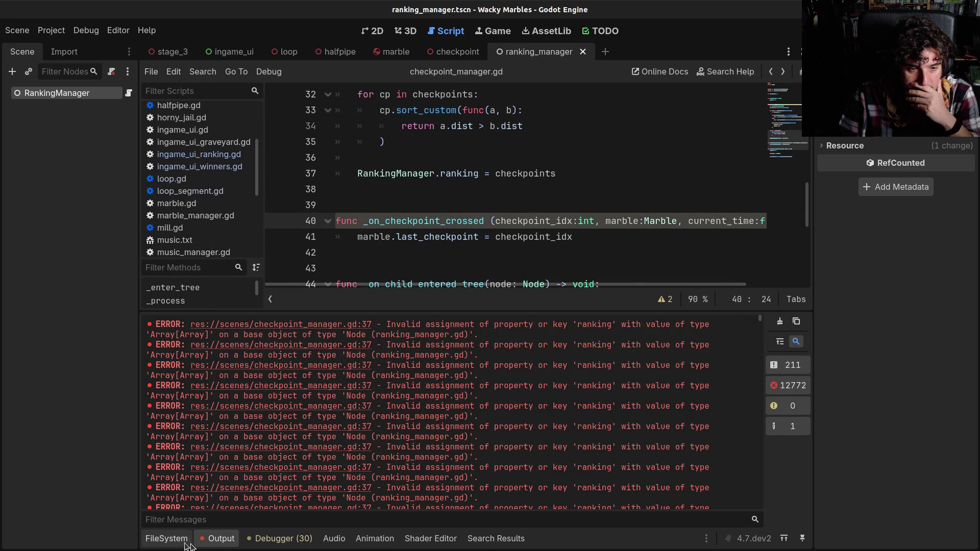
click(172, 540)
click(173, 540)
click(537, 343)
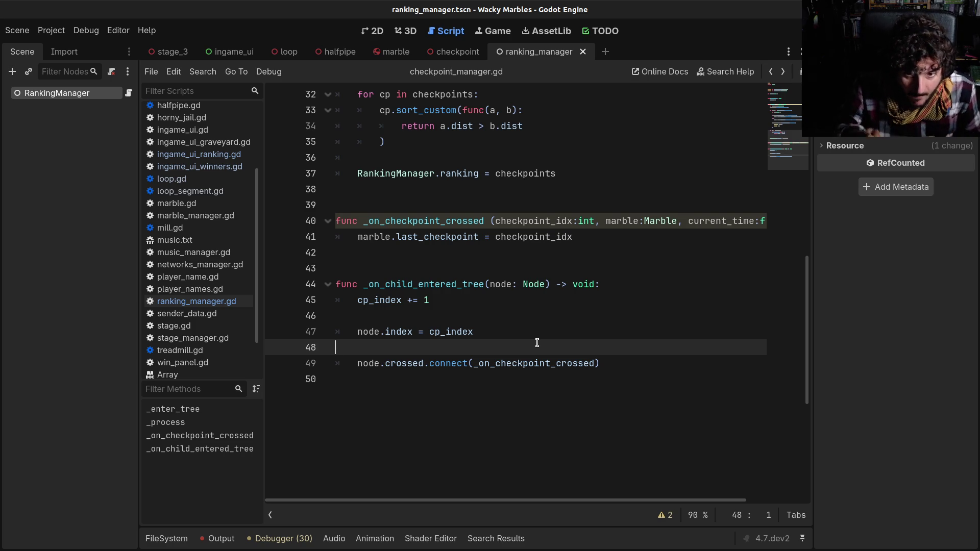
click(545, 267)
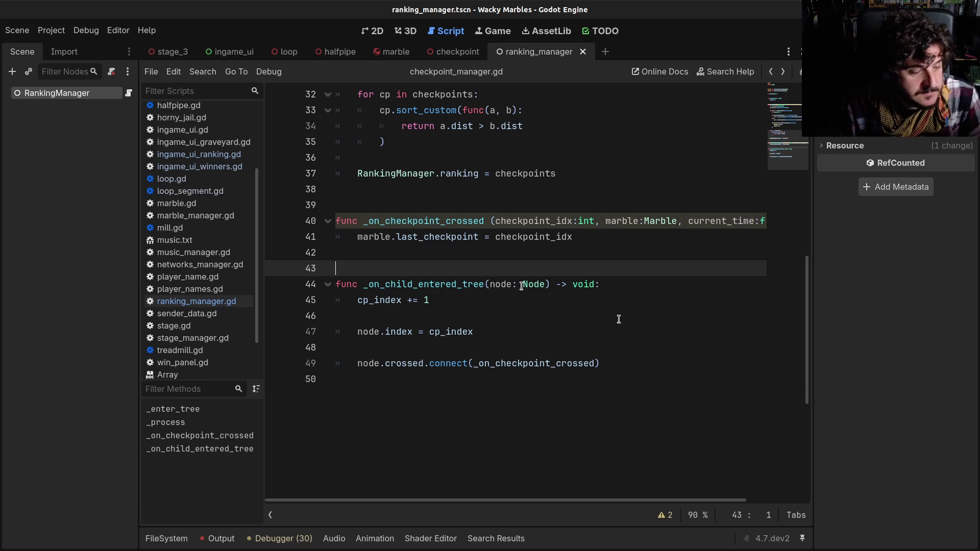
click(622, 365)
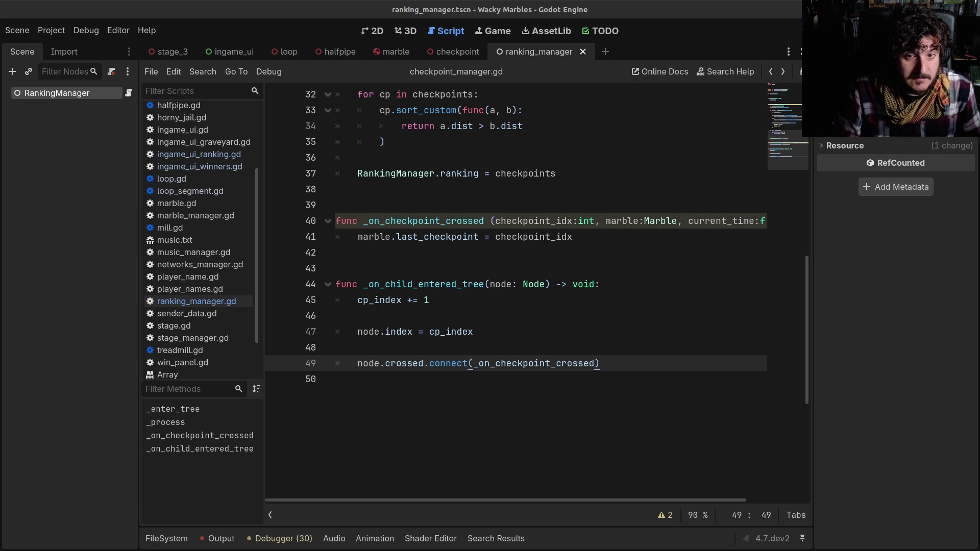
scroll(607, 321, up, 9)
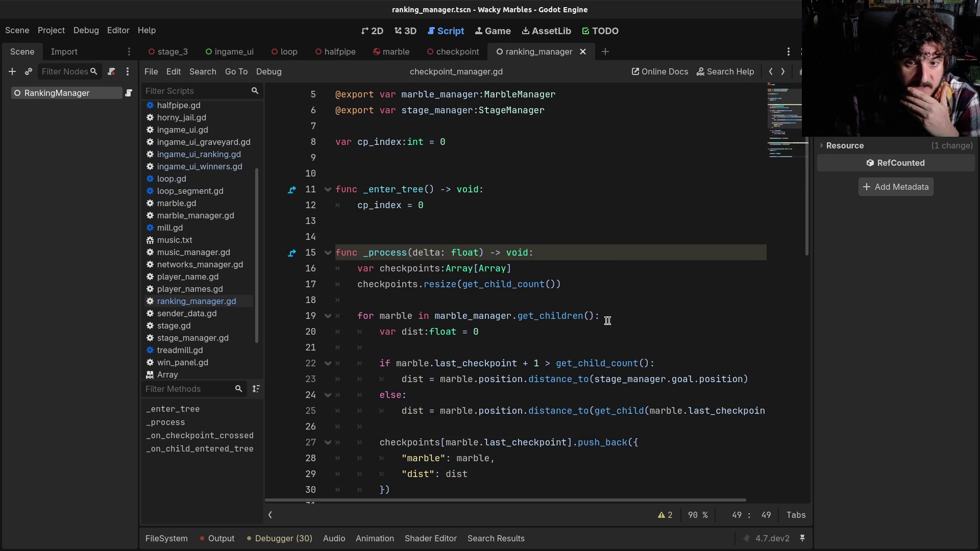
- Select the Array[Array] type on line 16, widen the code area, and open ranking_manager.gd
drag(447, 269, 522, 271)
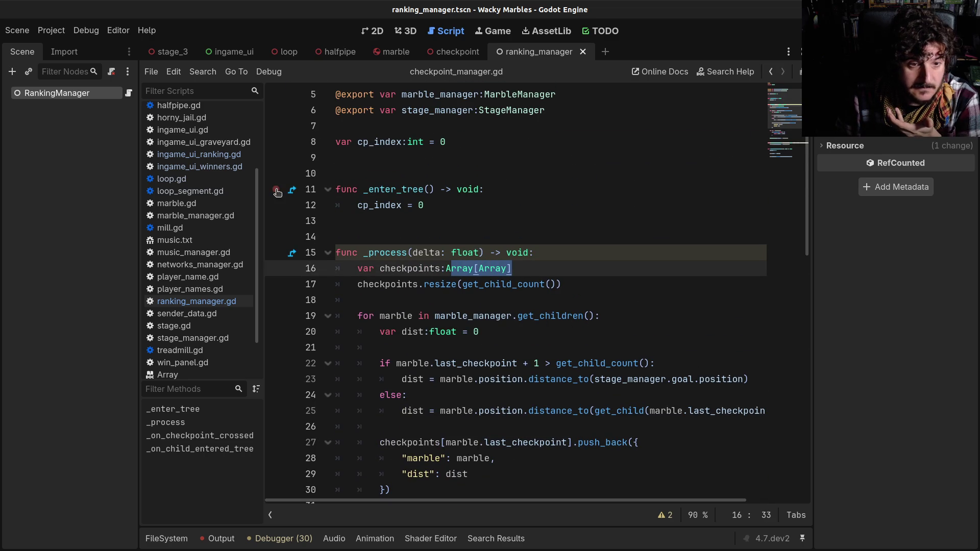
scroll(194, 203, up, 4)
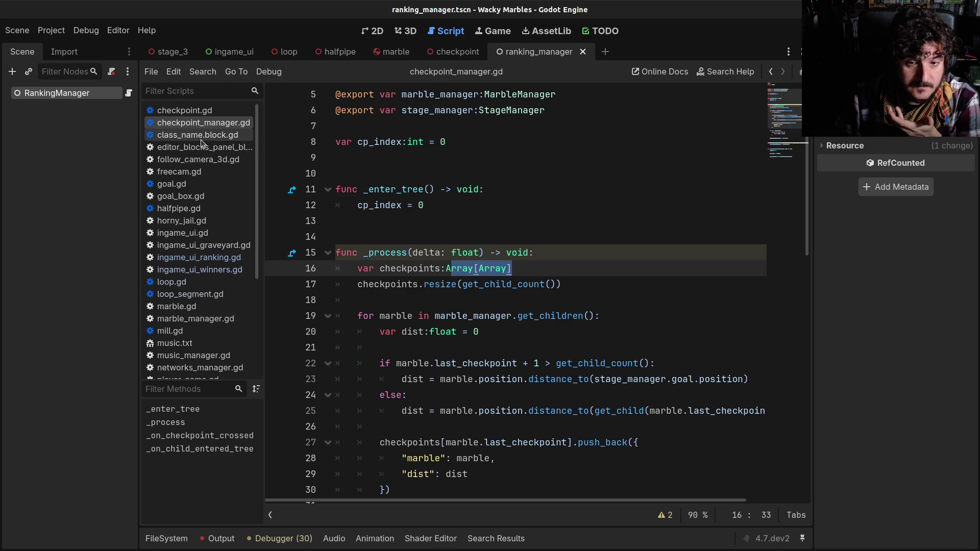
drag(139, 174, 113, 171)
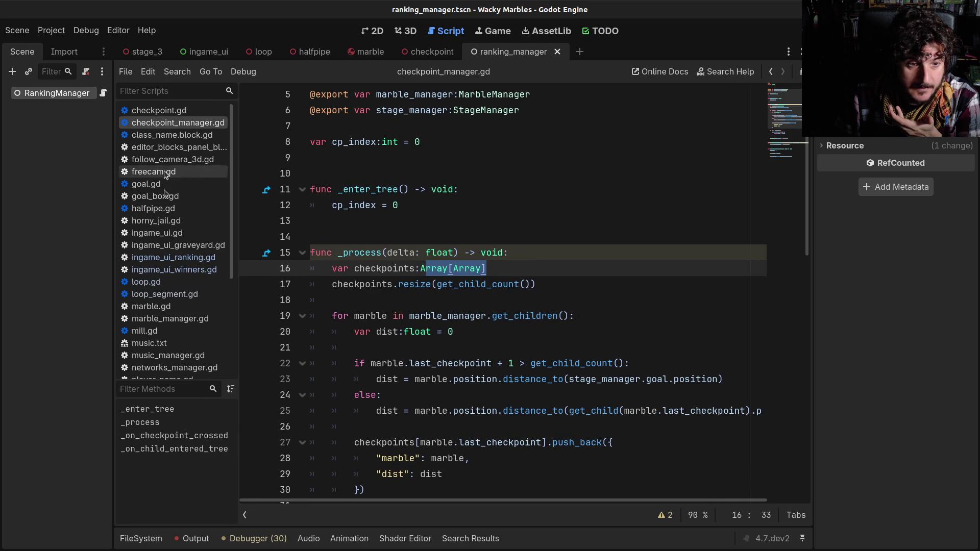
click(103, 93)
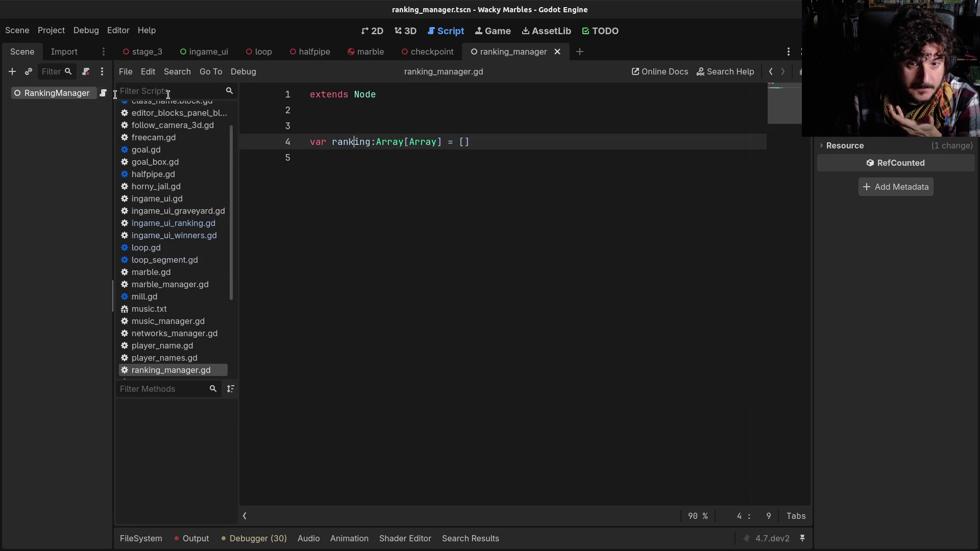
drag(376, 143, 444, 149)
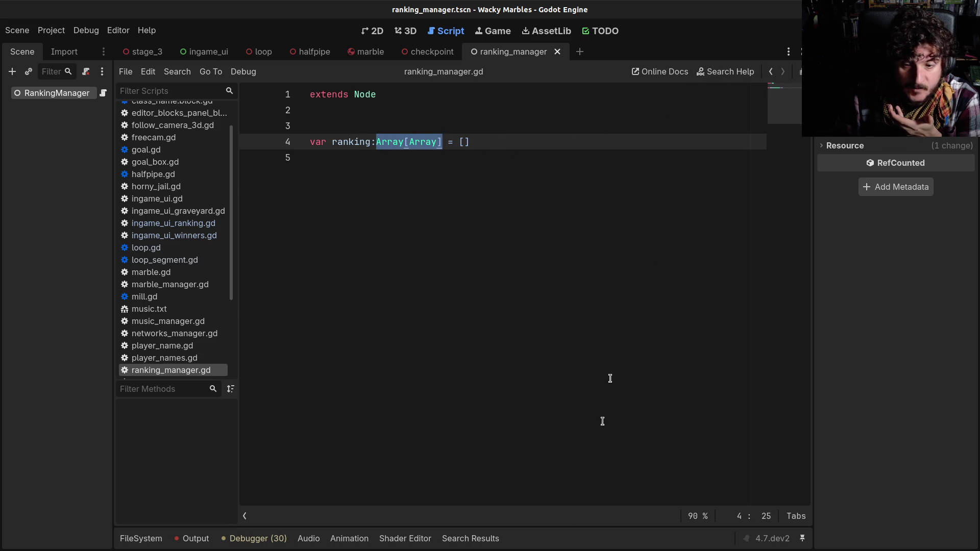
click(197, 538)
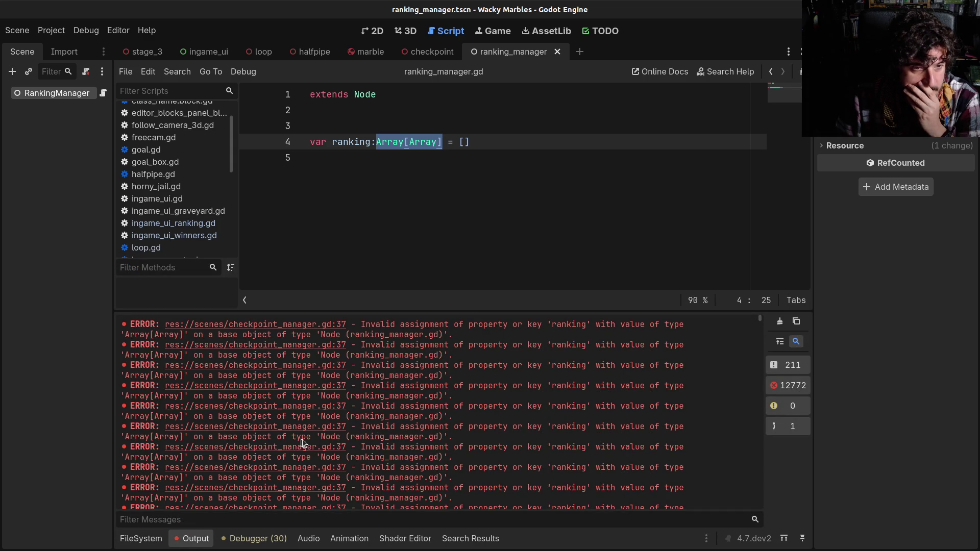
key(ctrl+Home)
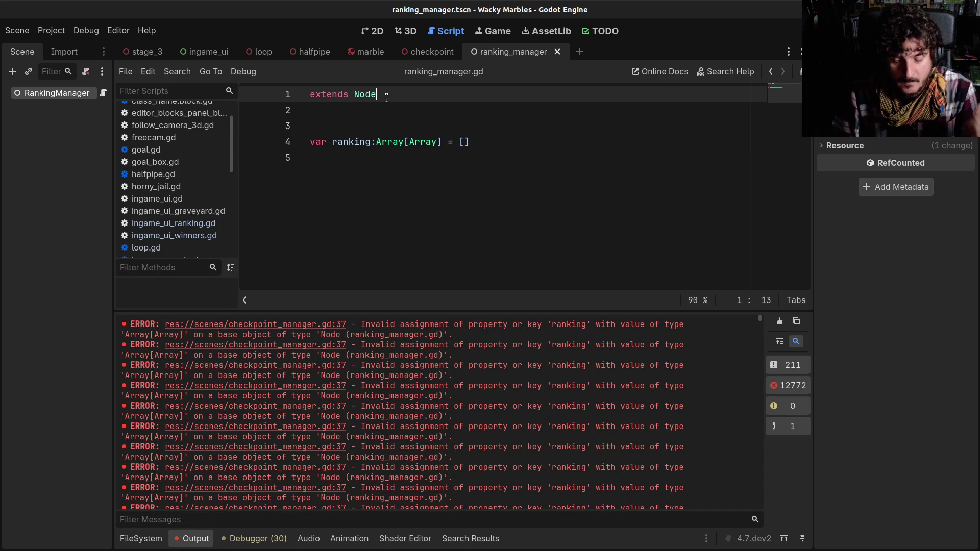
key(Return)
key(Up)
text(c)
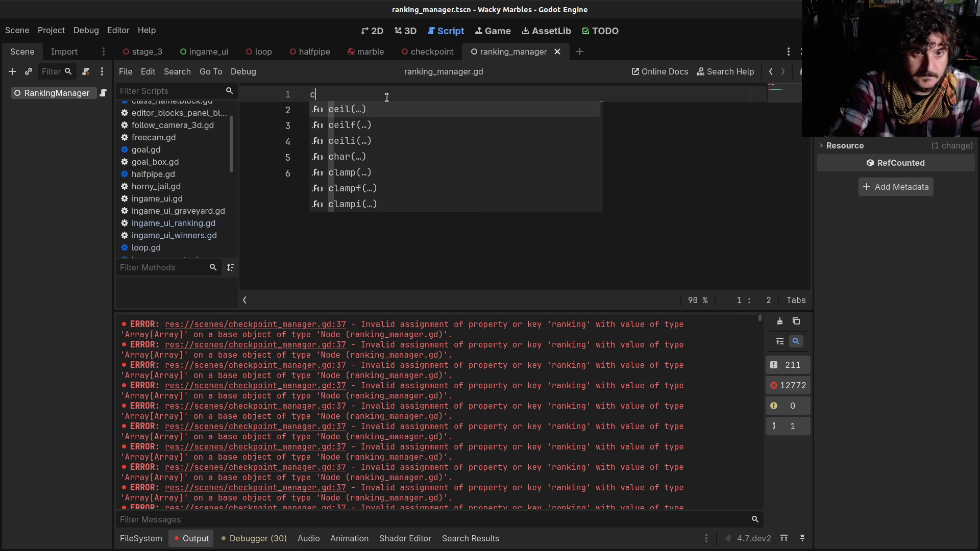
text(lass_)
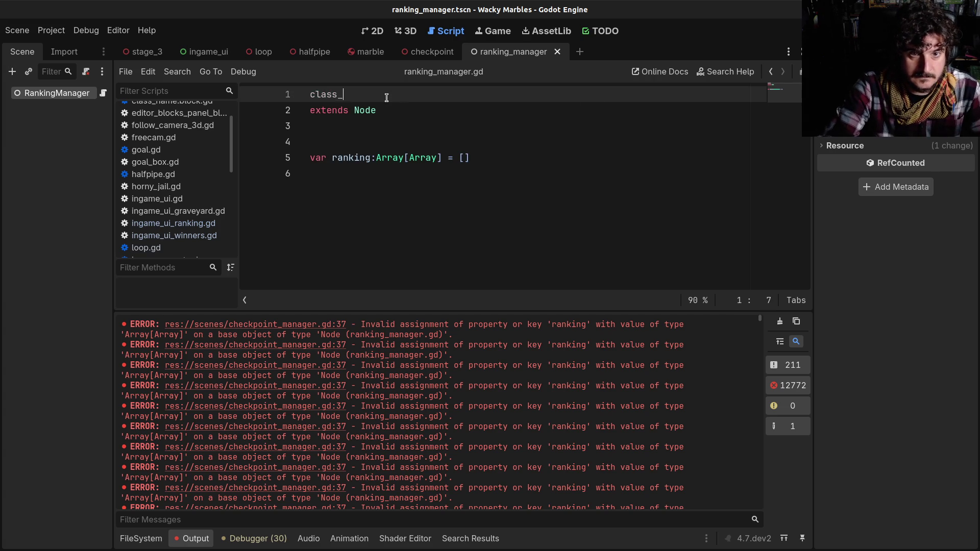
text(name RankingMa)
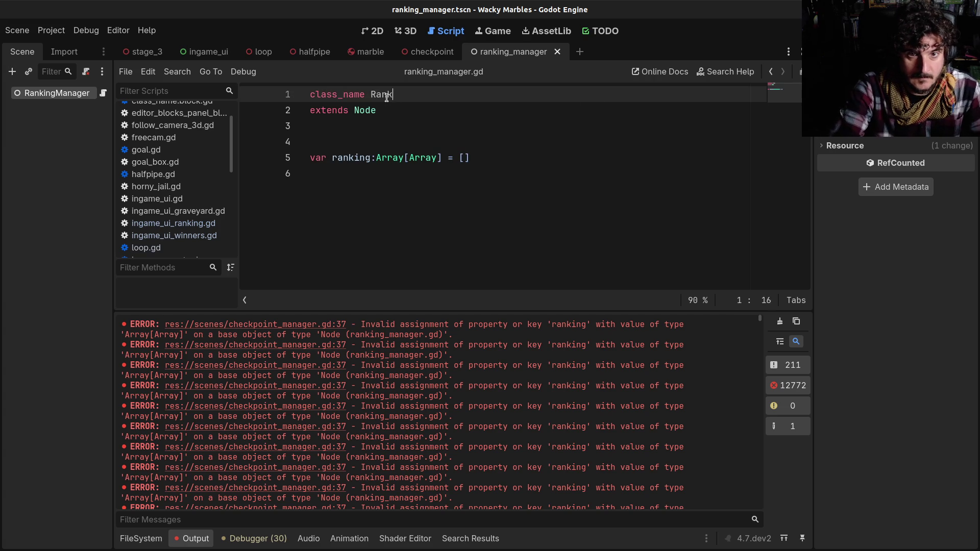
key(shift+Home)
key(BackSpace)
key(Delete)
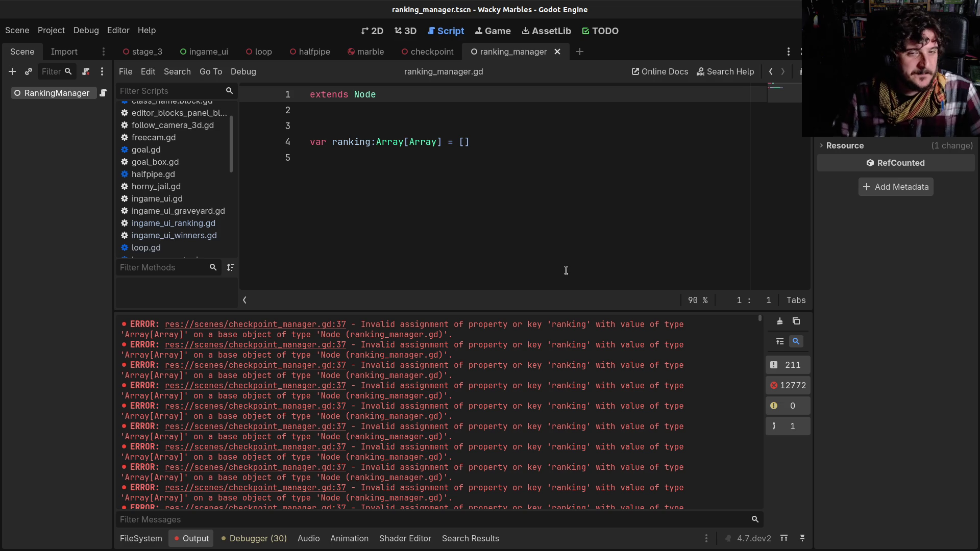
click(257, 408)
- Review the marble's last checkpoint index access on line 27 of checkpoint_manager.gd
scroll(555, 196, down, 4)
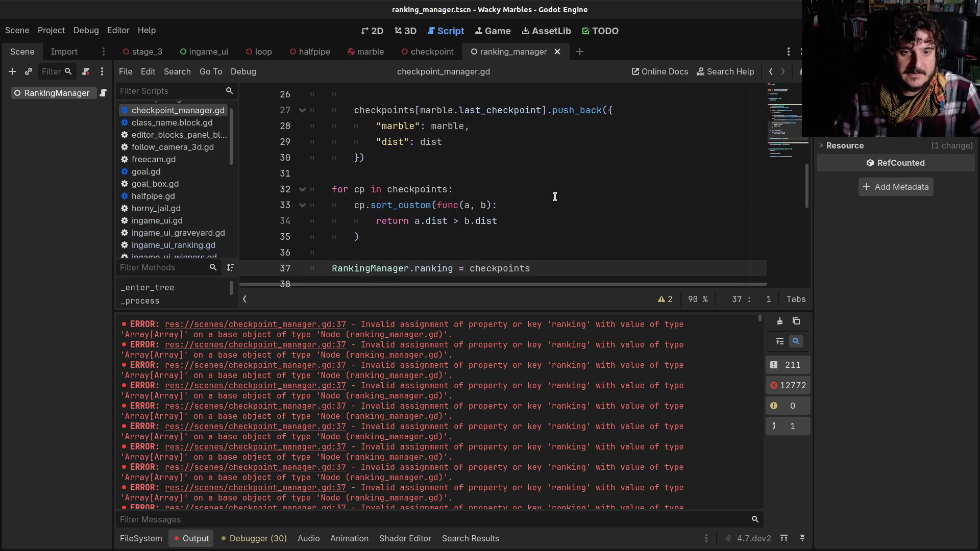
scroll(555, 196, up, 1)
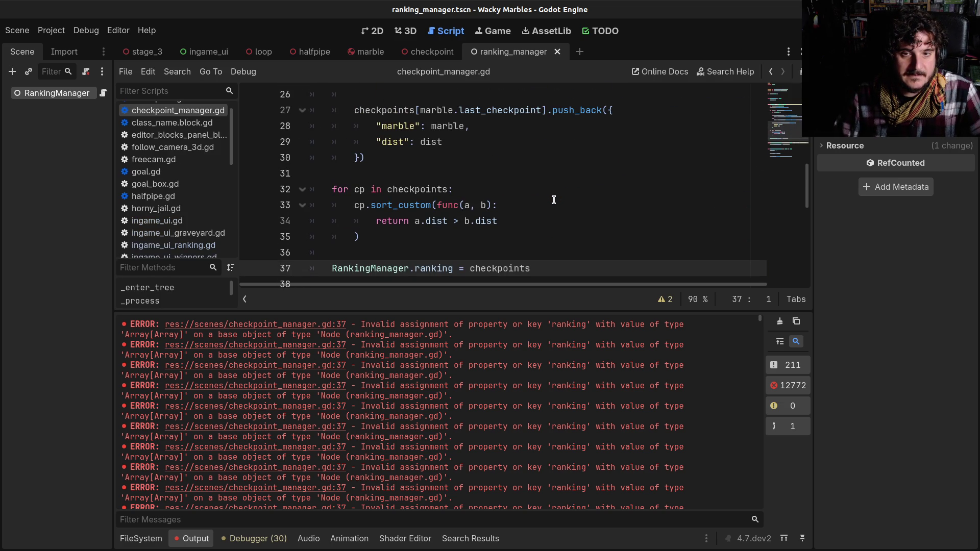
drag(376, 110, 424, 109)
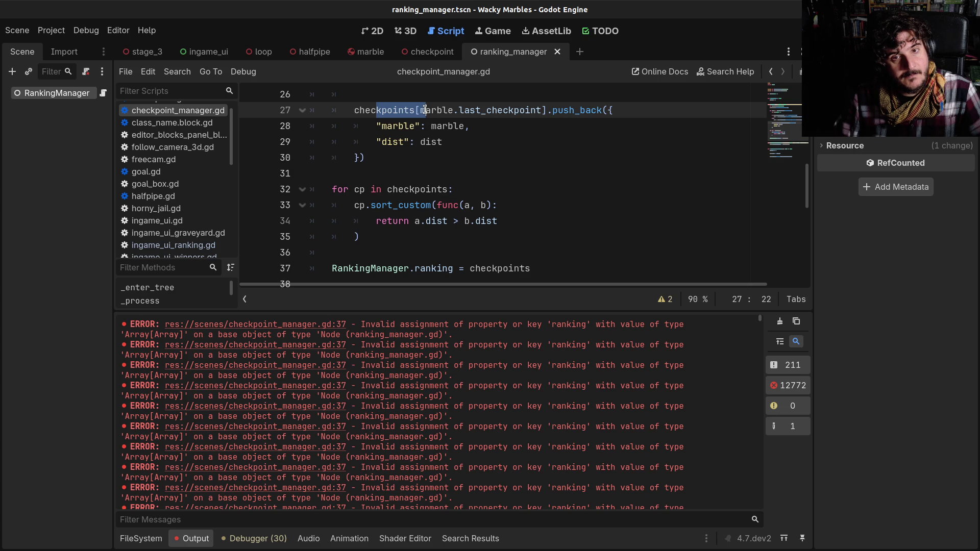
click(417, 118)
drag(422, 113, 507, 112)
click(506, 111)
click(141, 539)
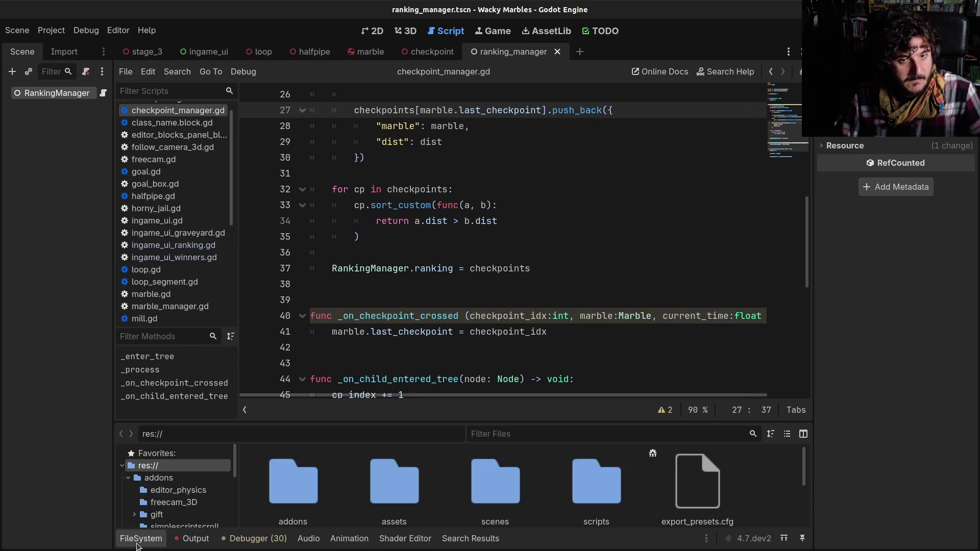
click(151, 539)
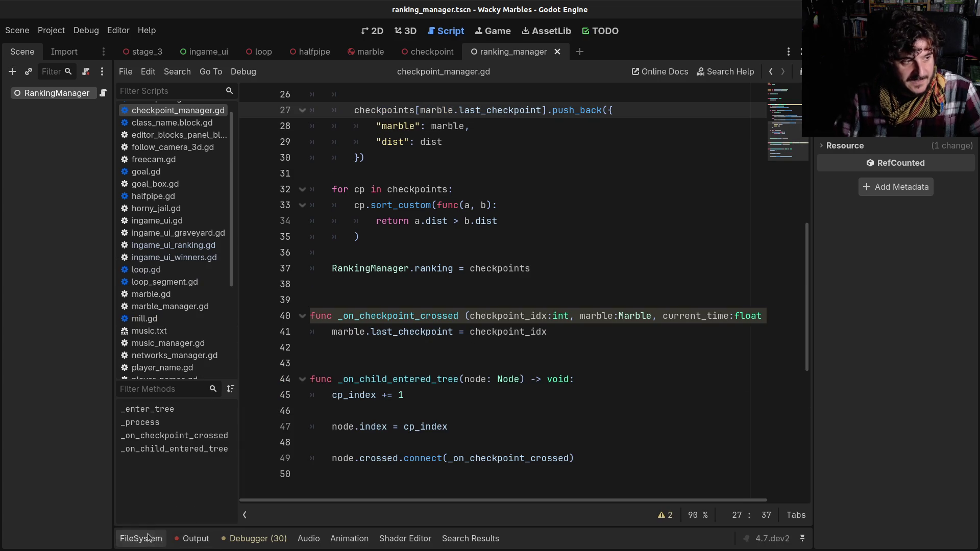
- Highlight every use of checkpoints and cp and review the loop on line 32
click(470, 341)
scroll(495, 339, up, 2)
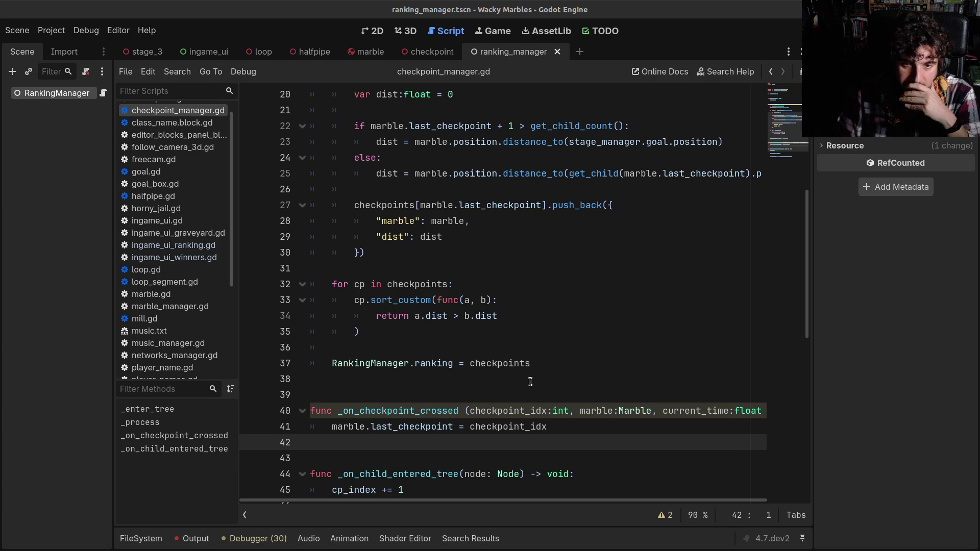
double_click(516, 363)
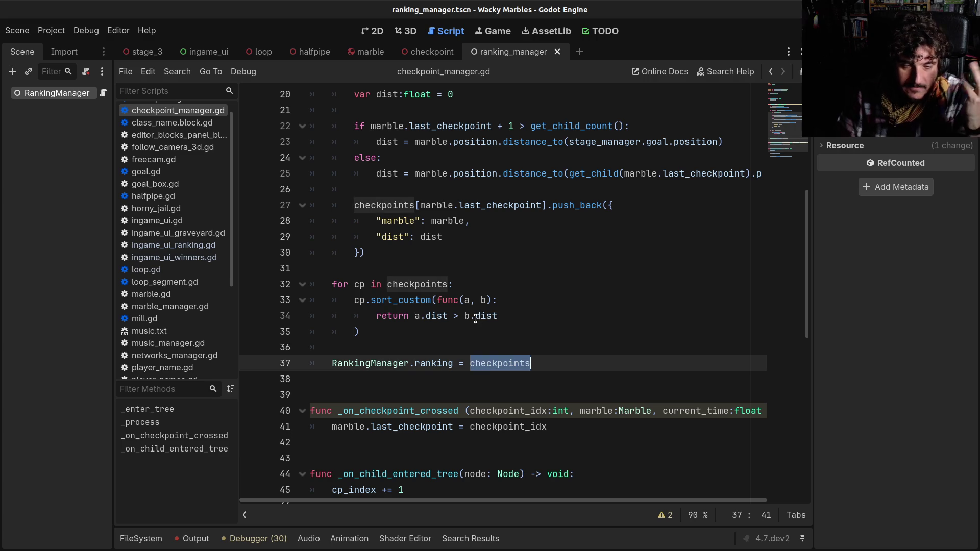
double_click(357, 301)
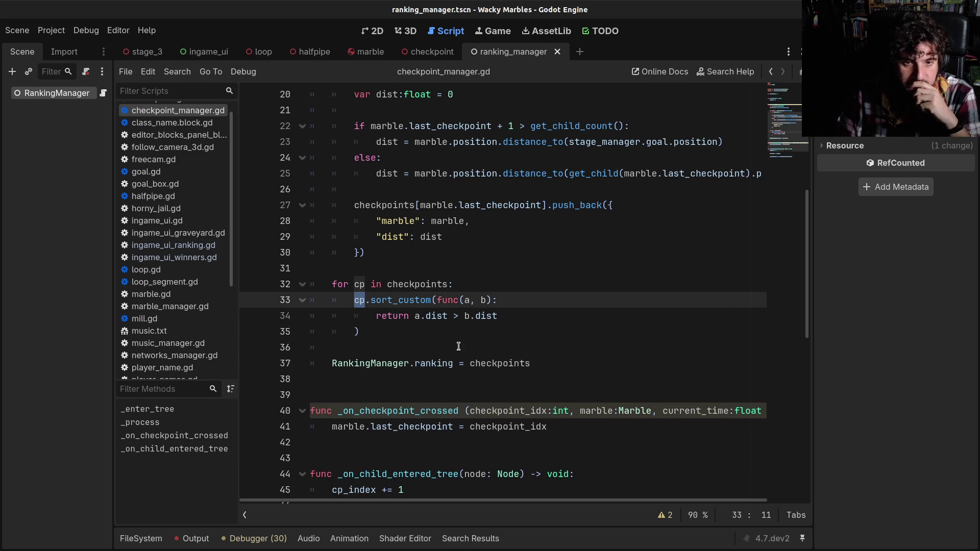
scroll(459, 347, up, 1)
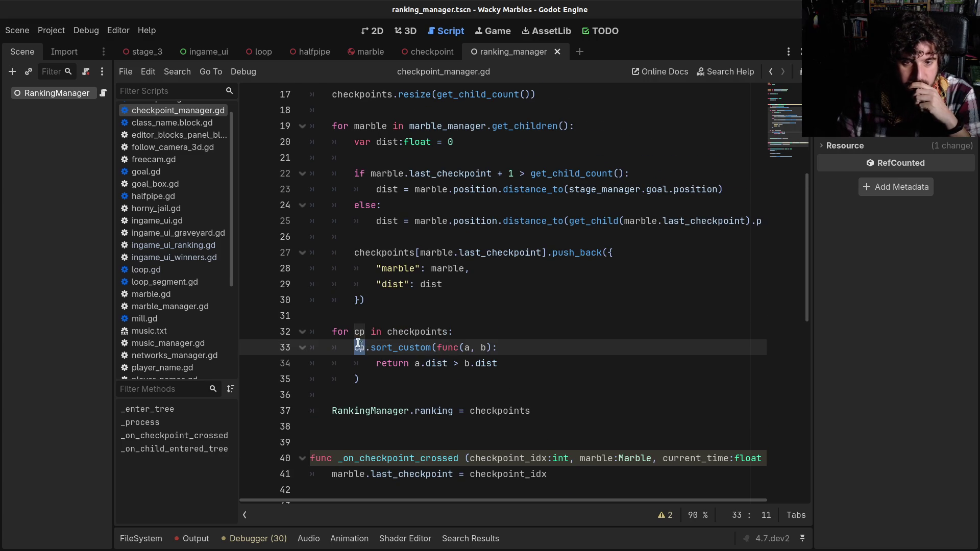
click(392, 330)
click(429, 358)
click(379, 388)
click(359, 364)
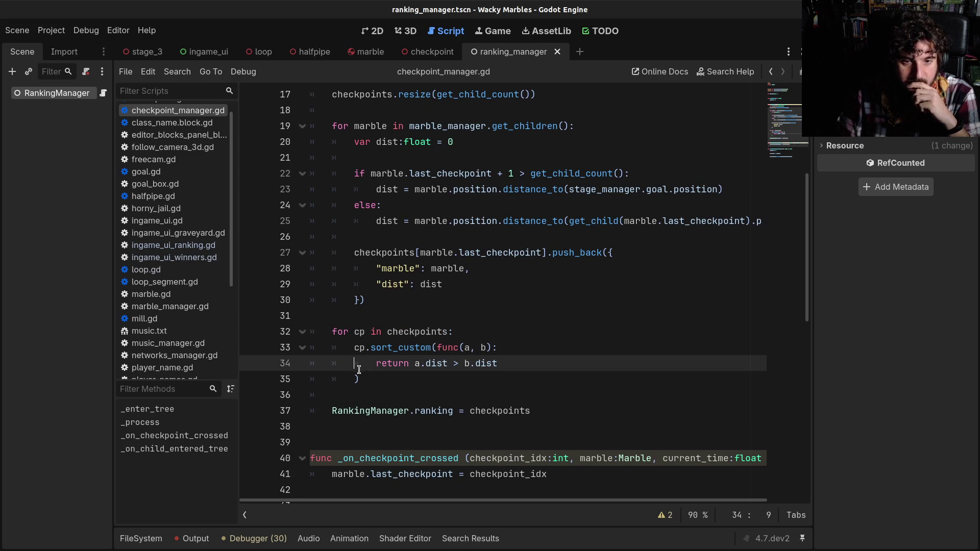
click(360, 331)
click(437, 332)
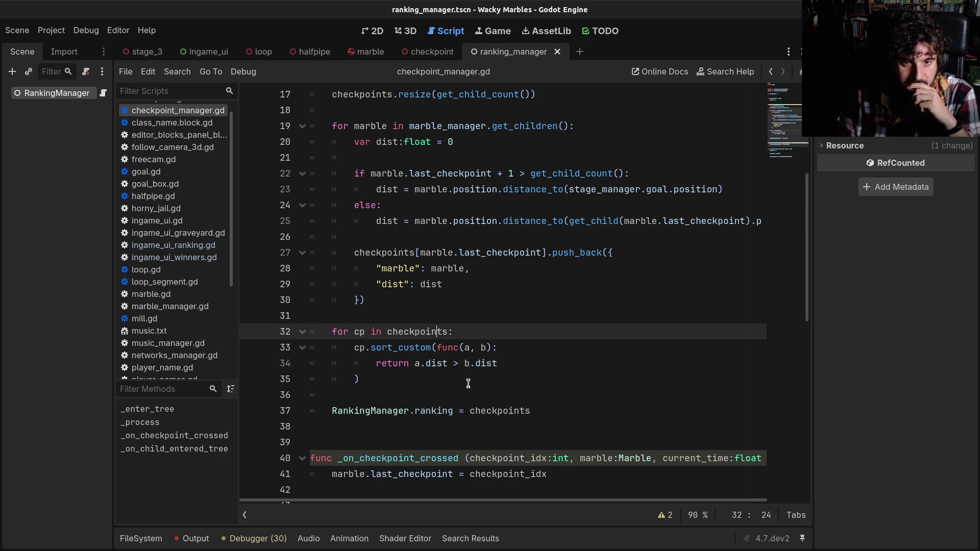
scroll(469, 384, up, 2)
scroll(469, 385, down, 3)
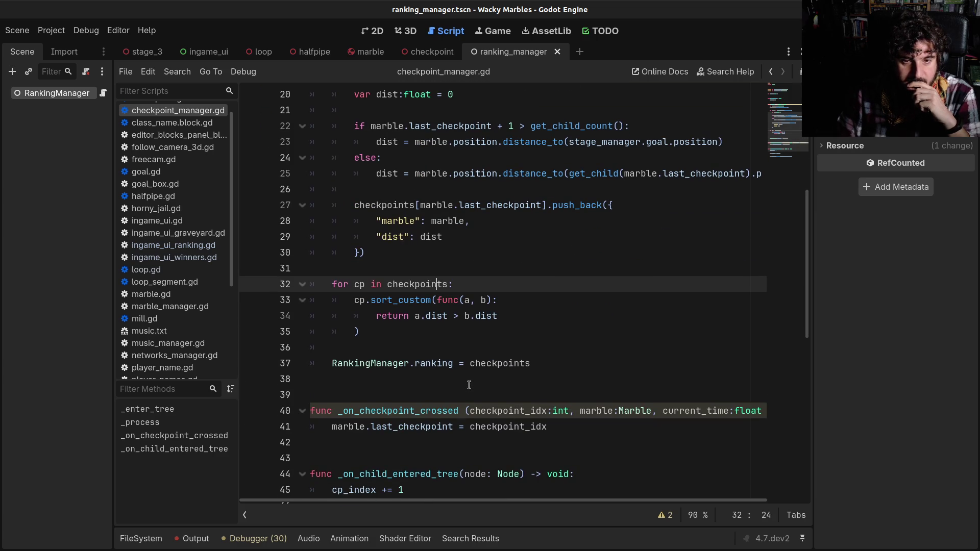
scroll(426, 319, up, 1)
- Review the push_back and resize calls that fill the checkpoints array
click(474, 252)
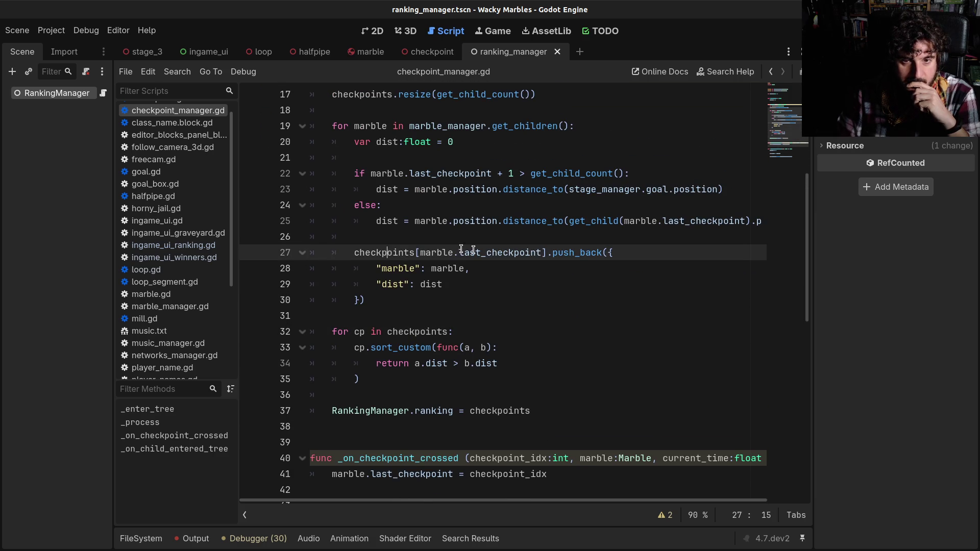
click(556, 287)
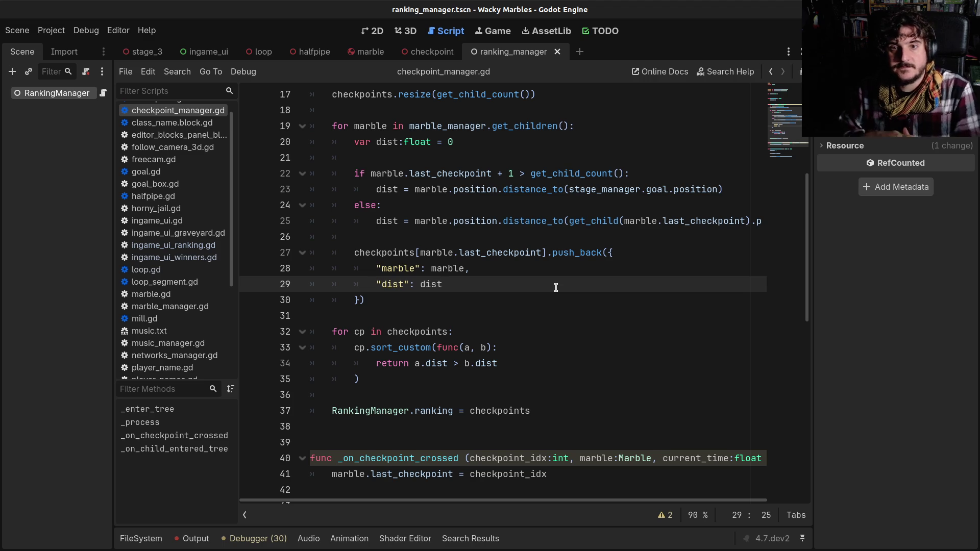
click(578, 254)
scroll(482, 187, up, 3)
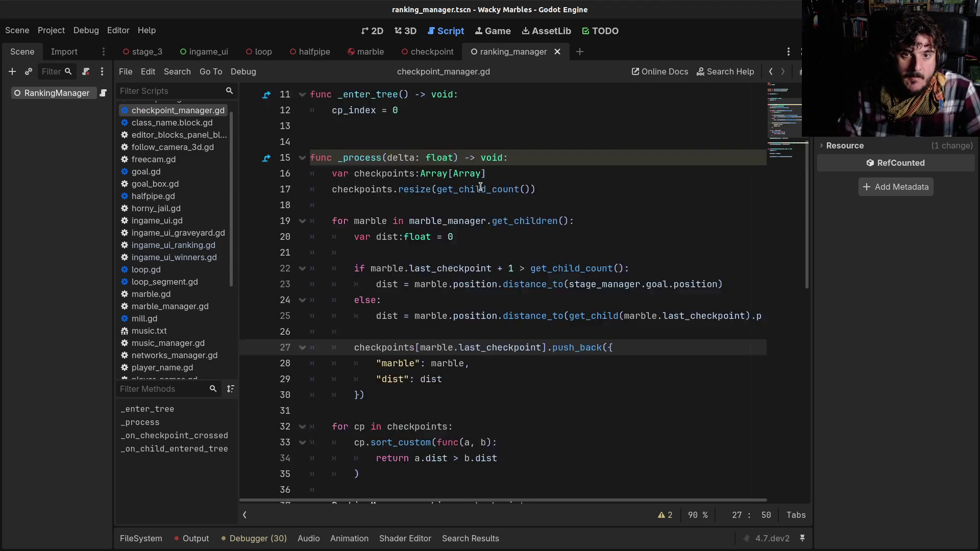
click(433, 234)
scroll(485, 247, down, 1)
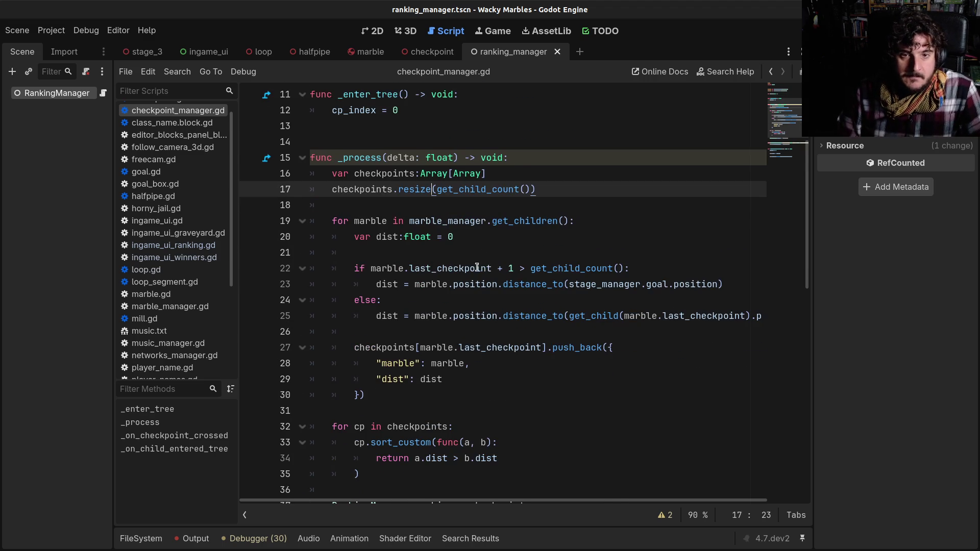
scroll(477, 267, down, 1)
scroll(476, 267, down, 1)
scroll(524, 194, up, 2)
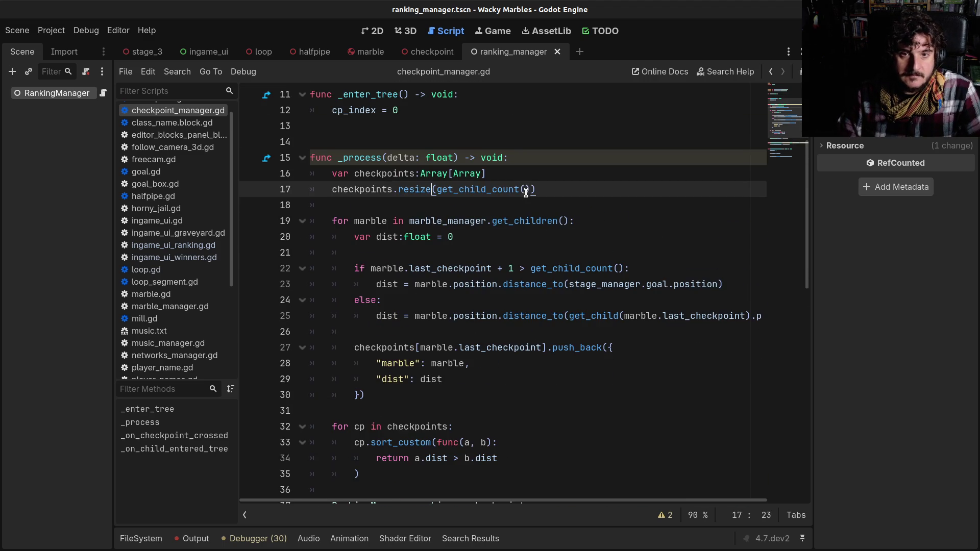
click(521, 176)
- Declare checkpoints on line 16 as Array[Array] without the = [] initializer
text(?)
key(BackSpace)
key(BackSpace)
text(= [])
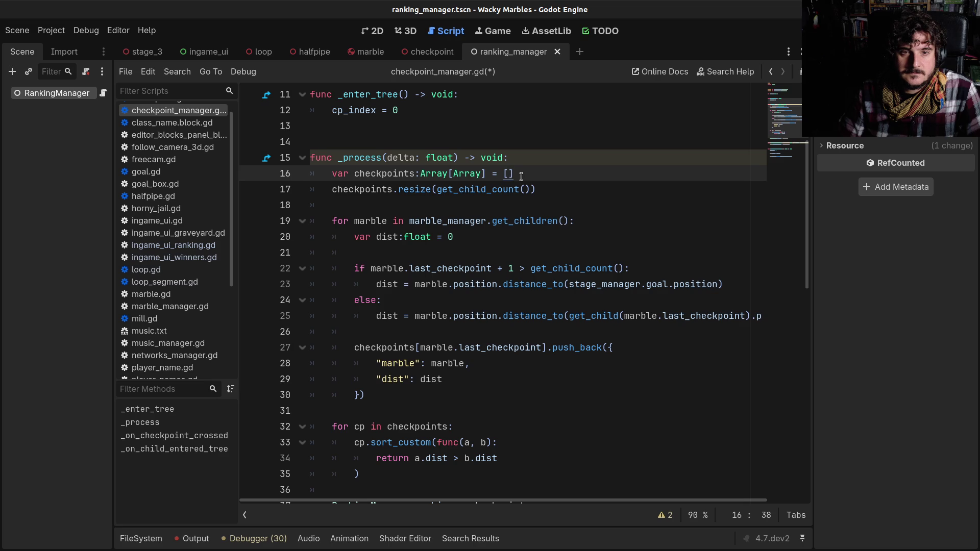
key(BackSpace)
key(BackSpace)
key(BackSpace)
- Save checkpoint_manager.gd, then run the game and stop it
key(ctrl+s)
scroll(585, 307, down, 3)
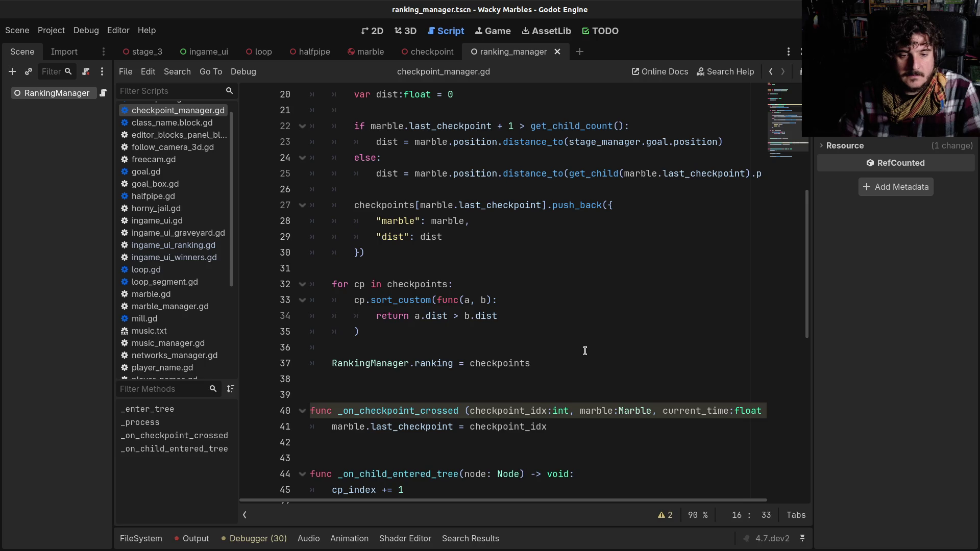
key(F5)
key(F8)
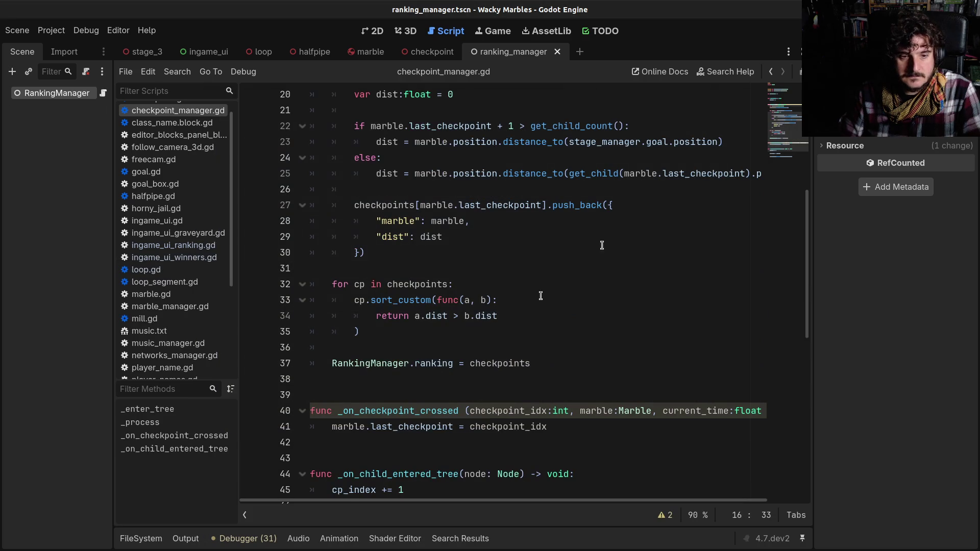
- Mute the Master bus in the Audio mixer
click(295, 539)
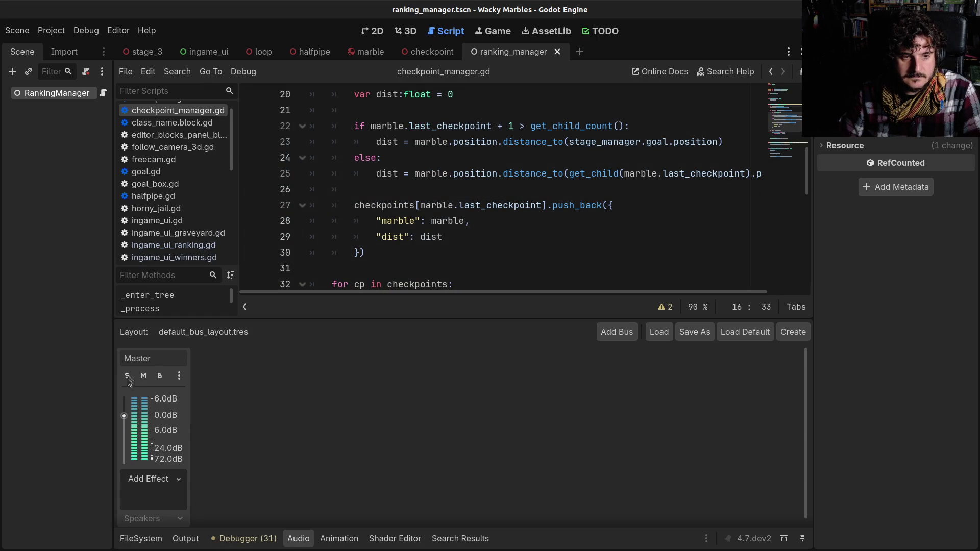
click(143, 375)
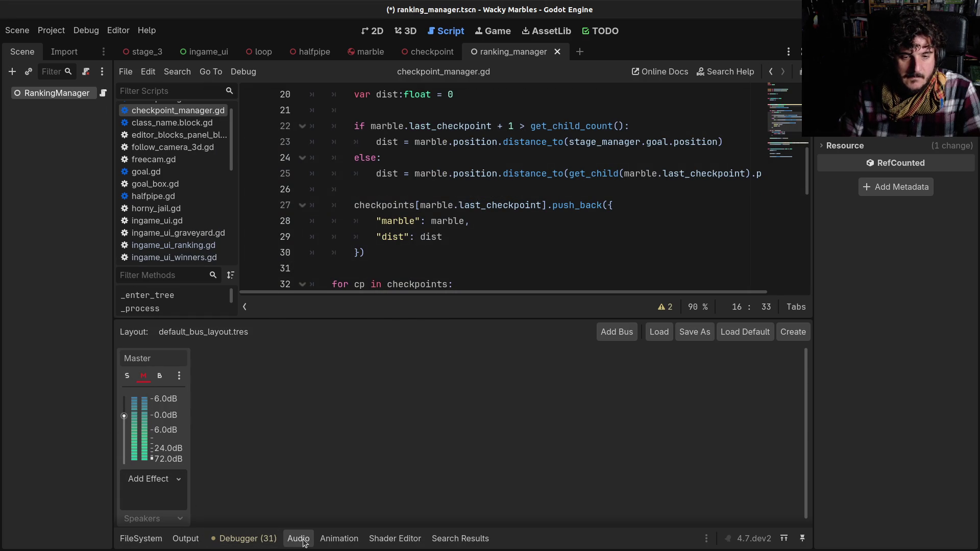
click(302, 540)
- Add a new line below the RankingManager.ranking assignment on line 37
click(502, 329)
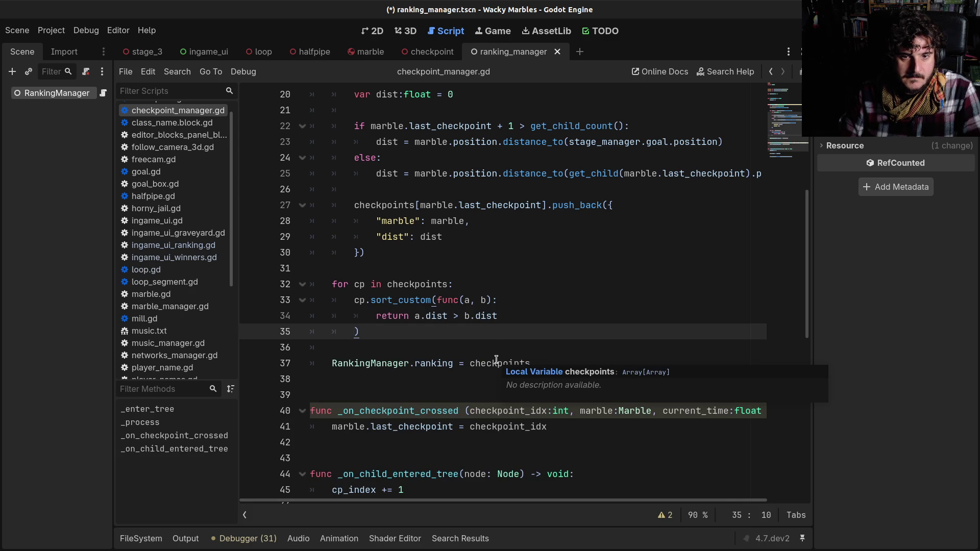
scroll(465, 423, down, 2)
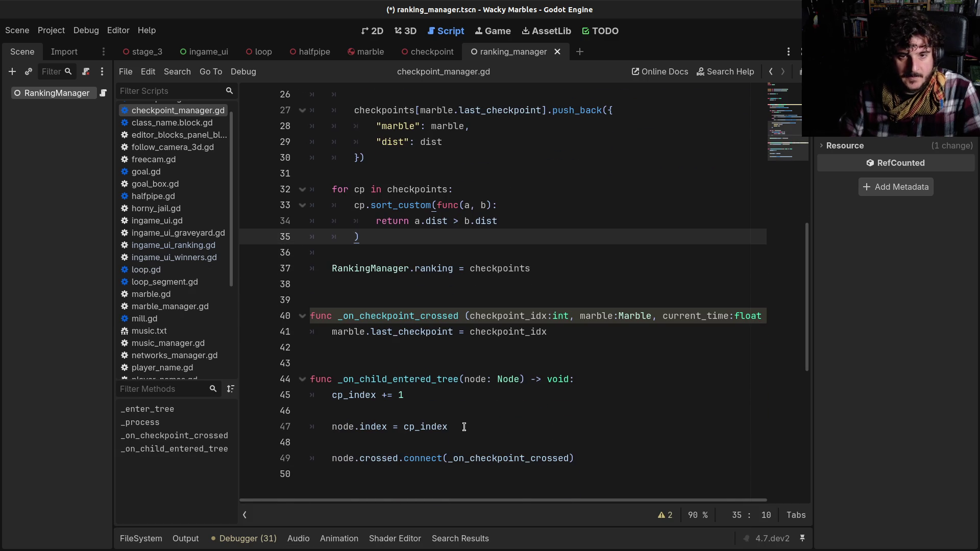
scroll(464, 427, up, 1)
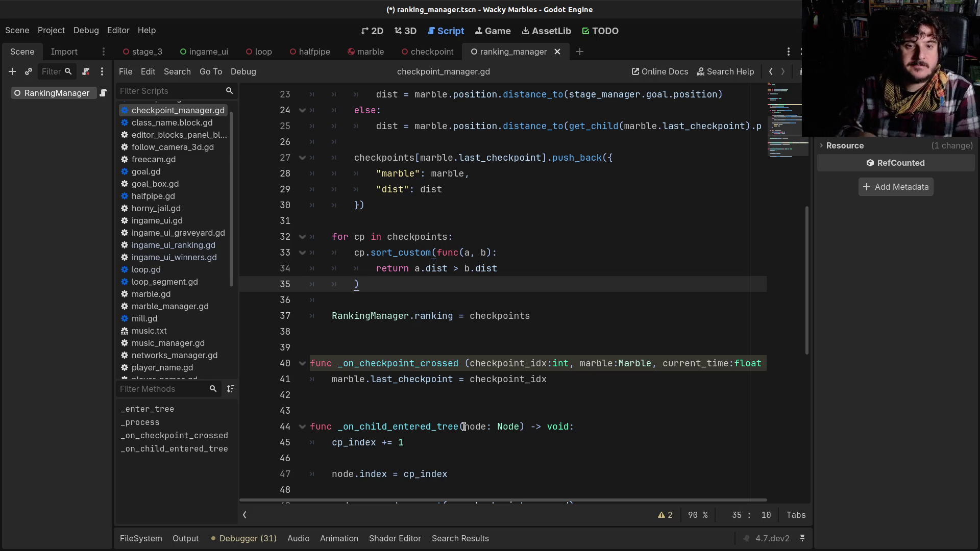
click(426, 269)
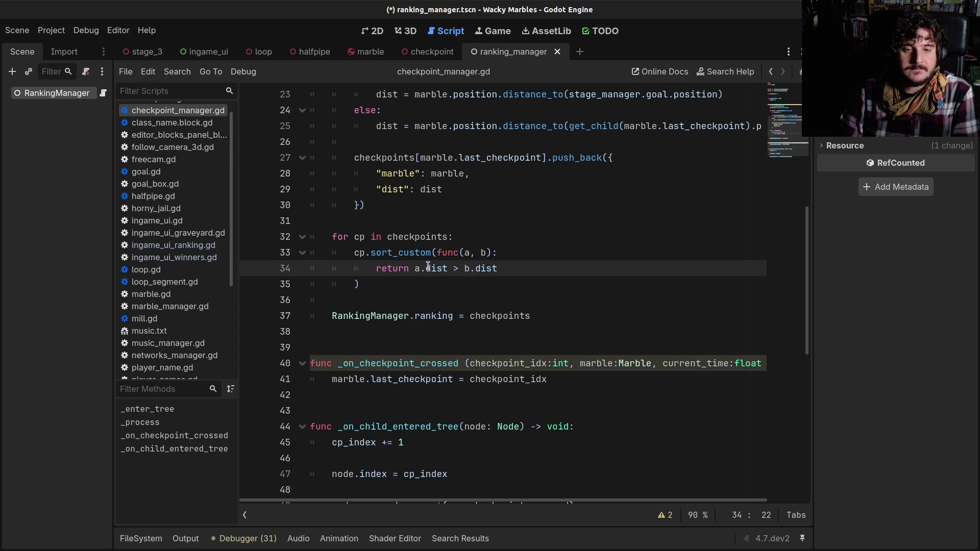
click(596, 312)
key(Return)
key(Return)
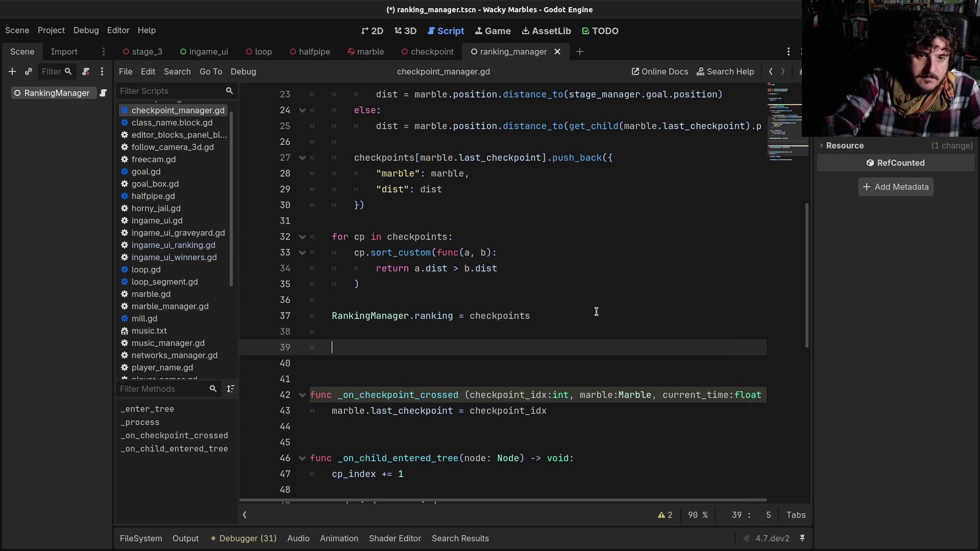
- Start the debug line as prints(typeof(checkpoints), ) below line 37
text(print()
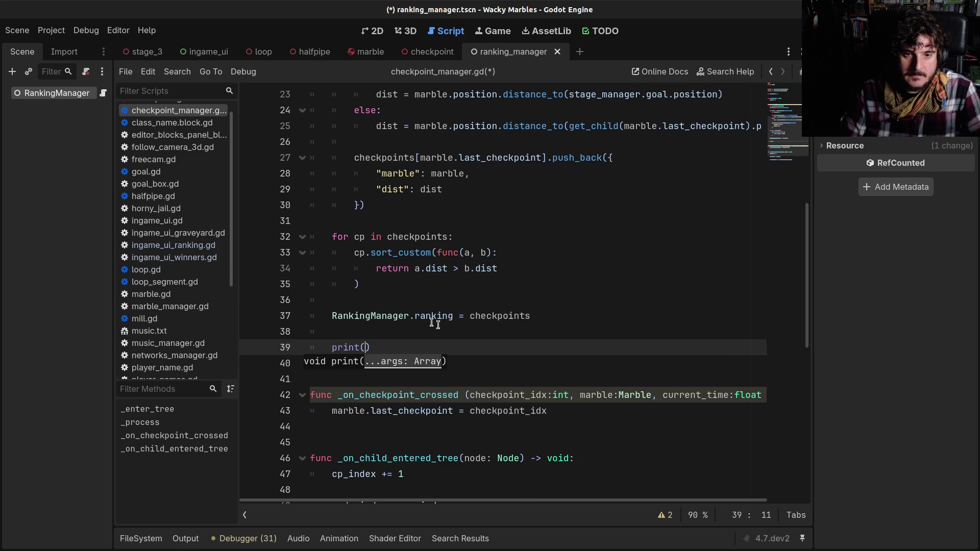
double_click(493, 316)
key(ctrl+c)
click(363, 349)
key(ctrl+v)
key(BackSpace)
key(BackSpace)
key(BackSpace)
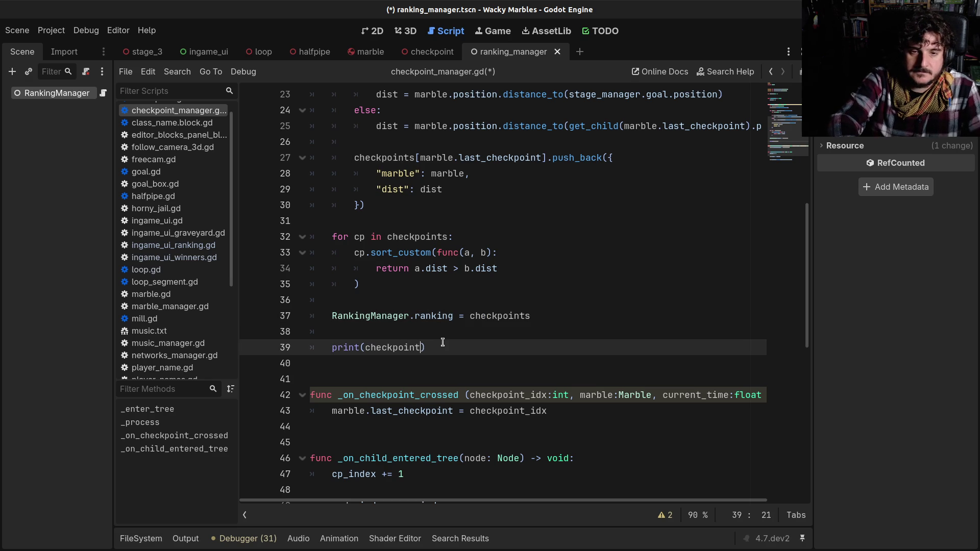
text(typeof()
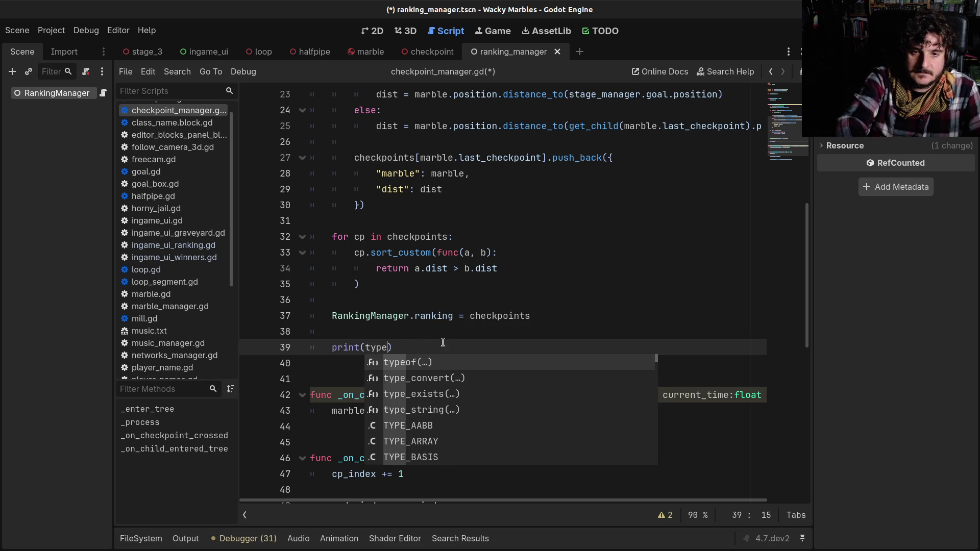
key(ctrl+v)
text(),)
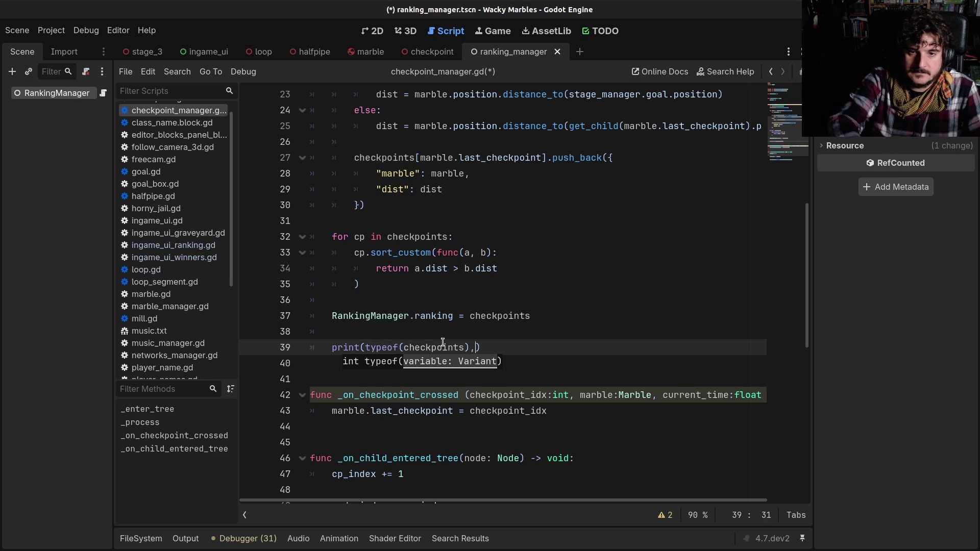
click(363, 349)
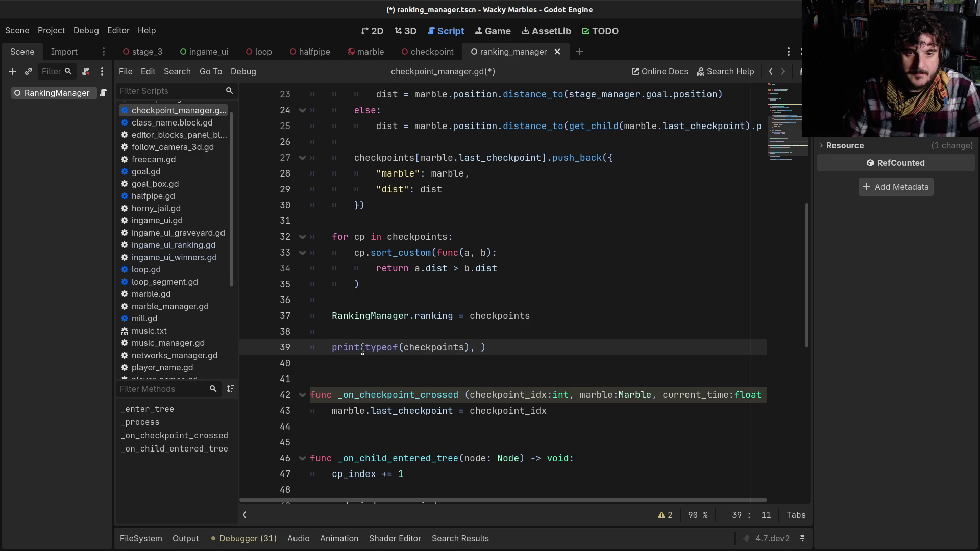
text(s)
- Add typeof(RankingManager.ranking) as the second argument, save, and run the game
drag(333, 316, 453, 315)
key(ctrl+c)
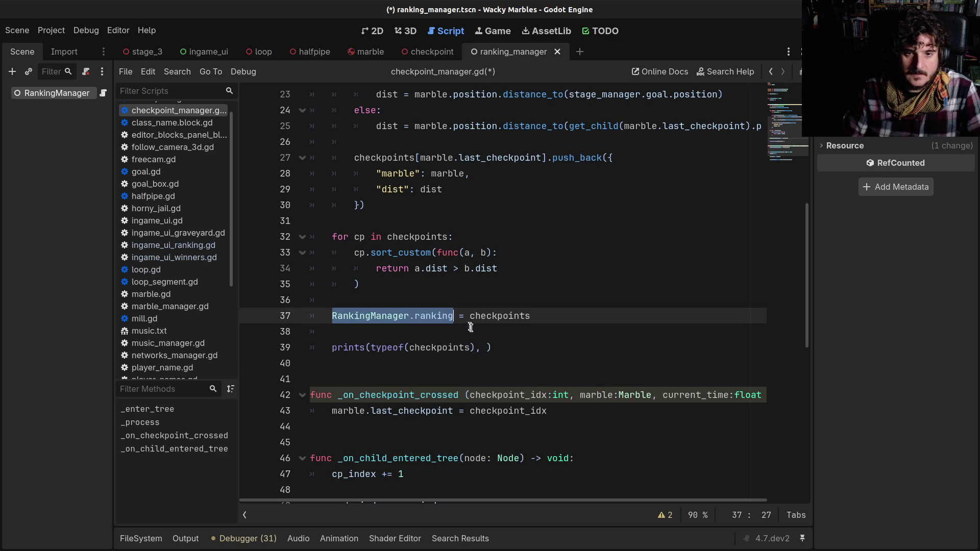
click(486, 347)
text(typee)
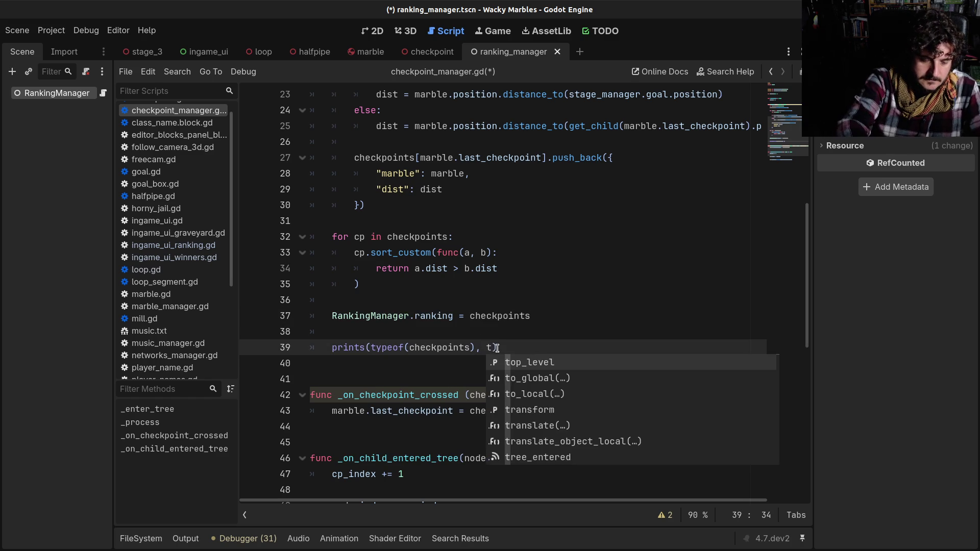
key(BackSpace)
text(o)
key(Return)
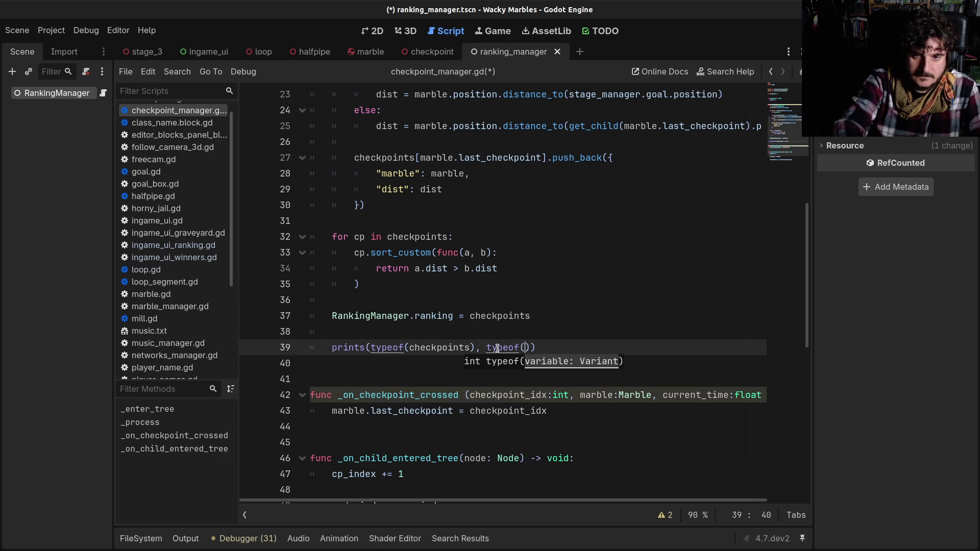
key(ctrl+v)
key(ctrl+s)
key(F5)
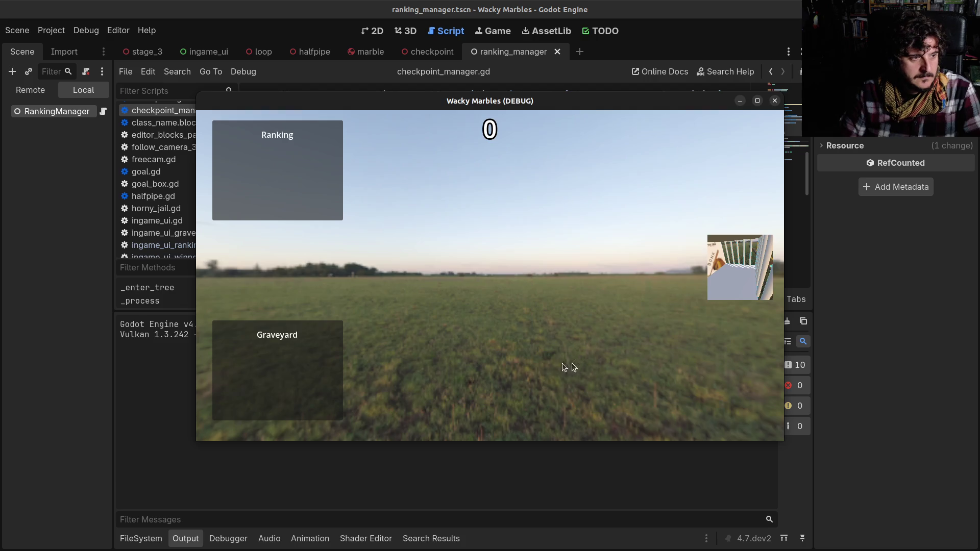
- Read the invalid 'player_name' Dictionary error at ingame_ui_ranking.gd line 21, then reopen checkpoint_manager.gd
drag(151, 430, 135, 425)
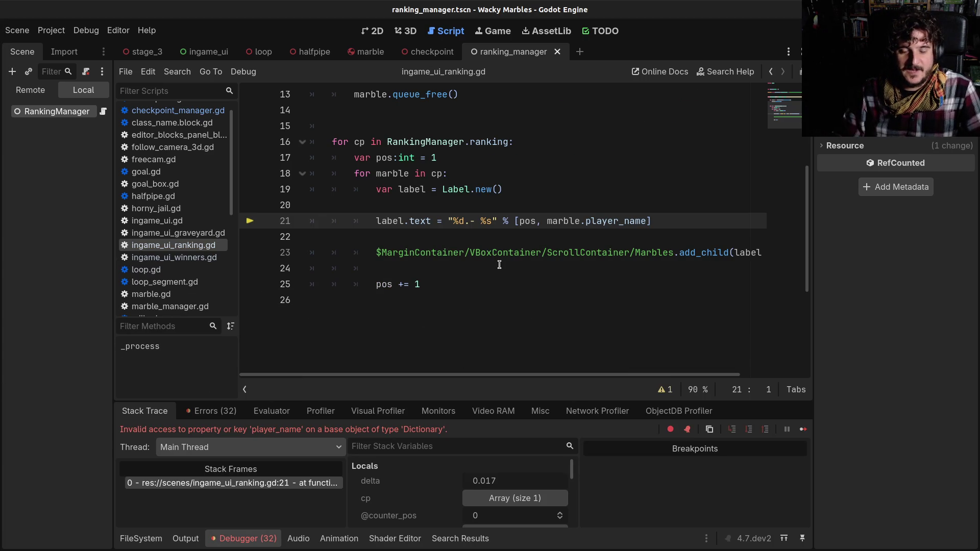
click(240, 539)
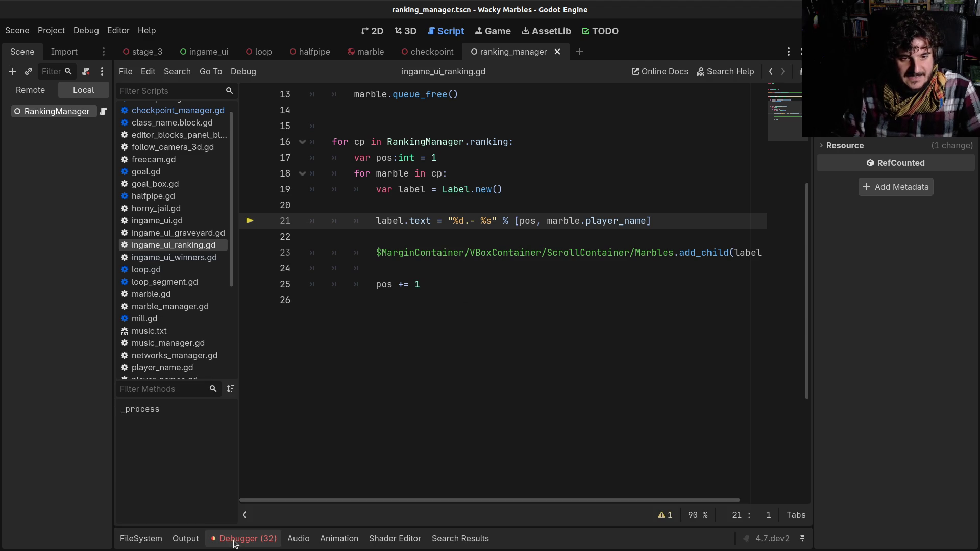
click(240, 539)
click(211, 411)
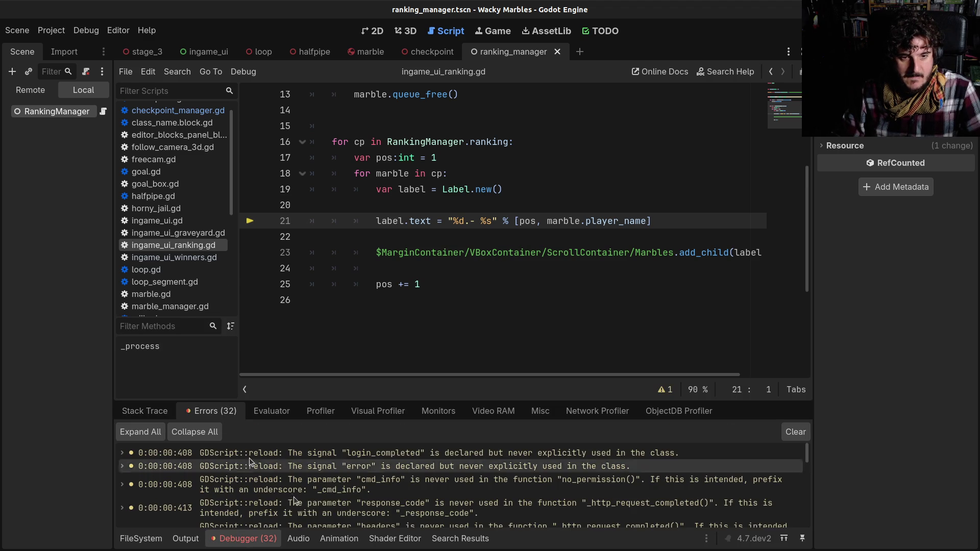
scroll(316, 501, down, 5)
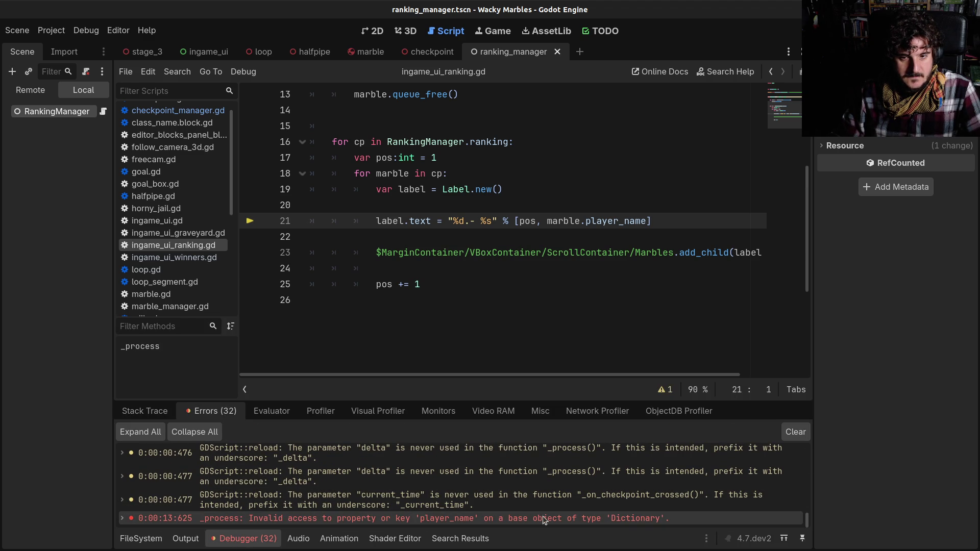
mouse_move(614, 520)
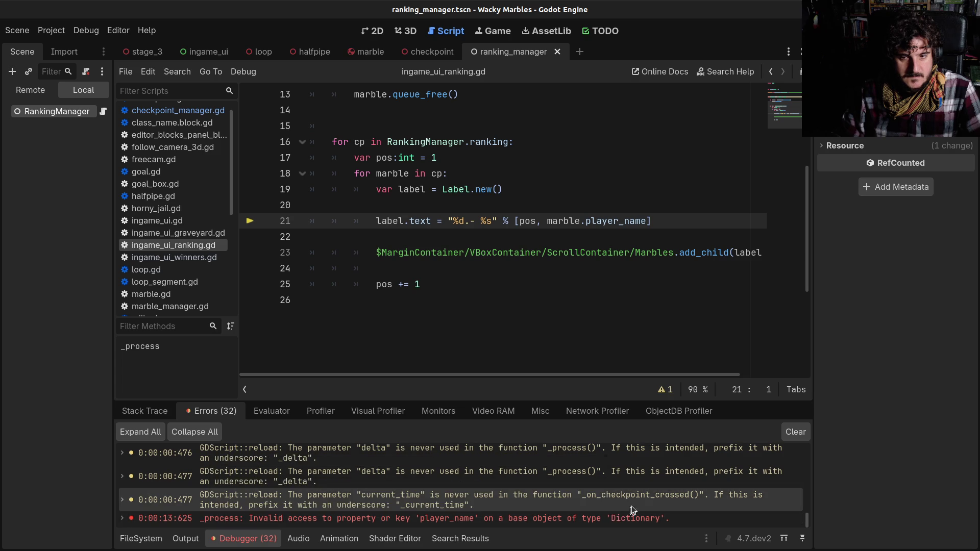
click(244, 538)
click(179, 124)
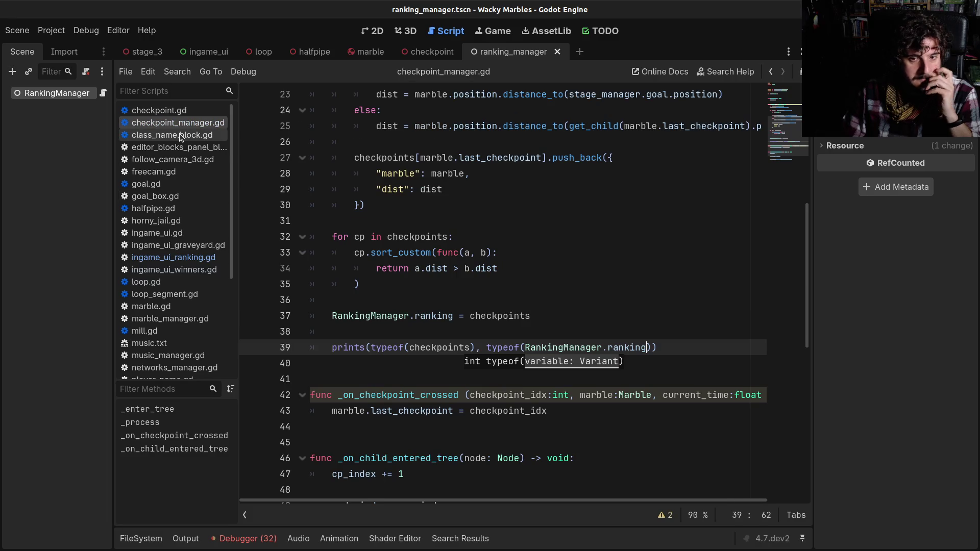
- Check the printed 28 28 output, then comment out the line 39 prints debug call
key(Home)
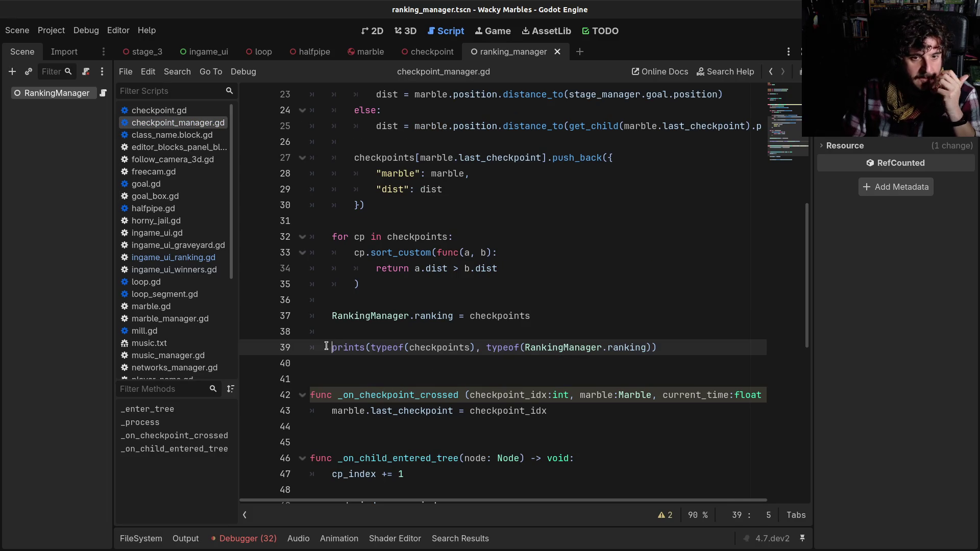
click(251, 539)
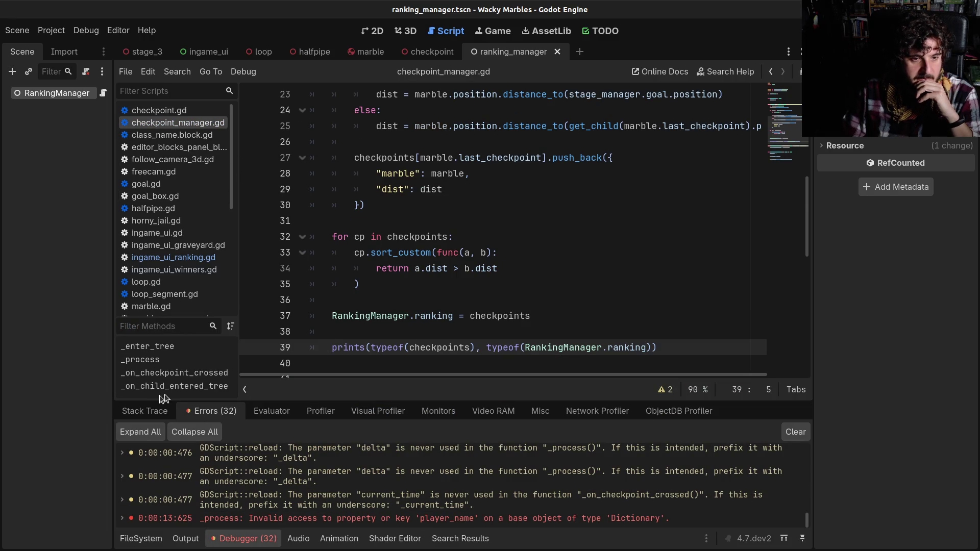
click(186, 541)
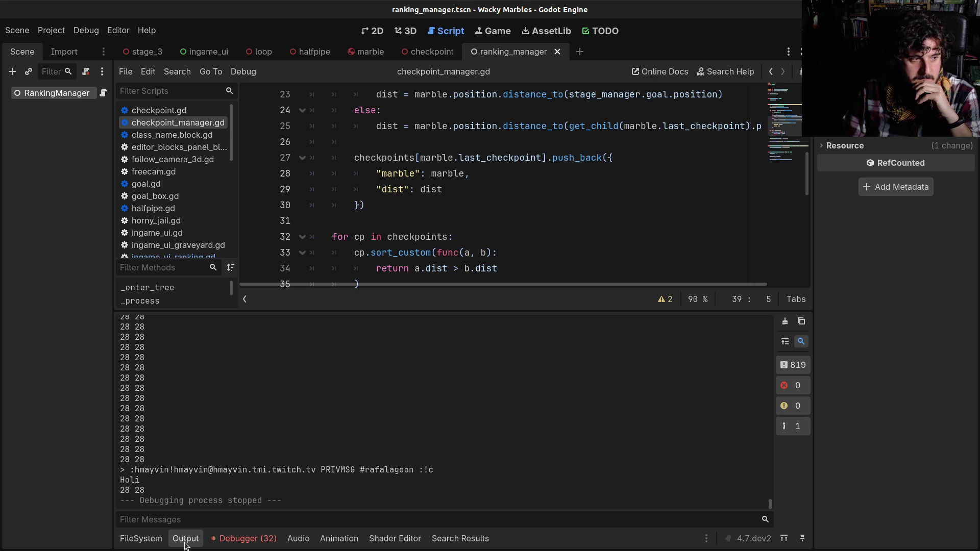
click(186, 541)
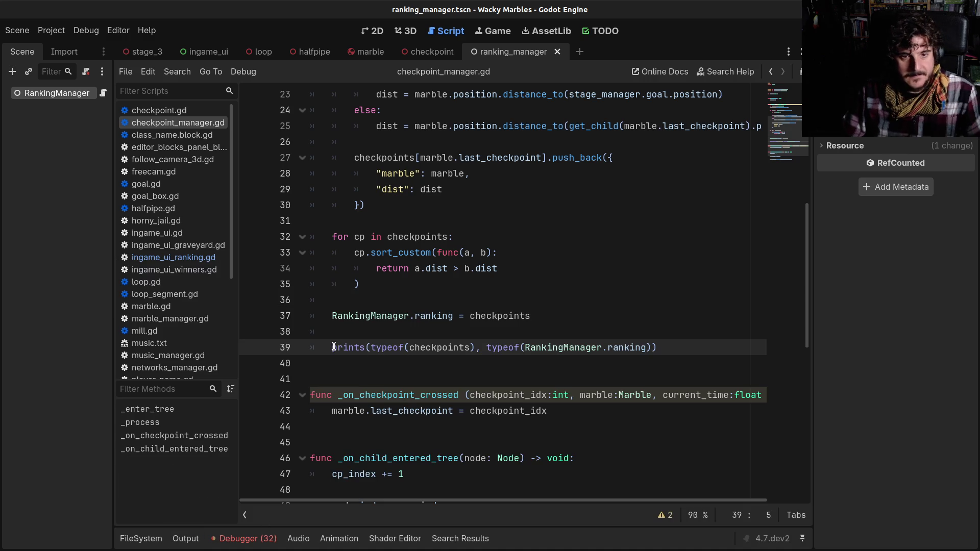
key(Home)
key(ctrl+k)
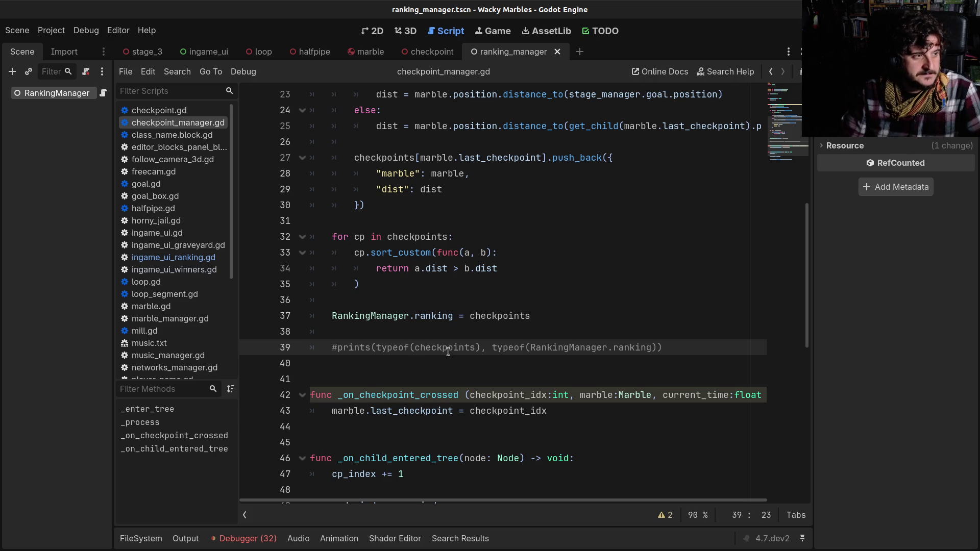
- Inspect the ranking dictionary entry and the marble variable on lines 23–25
click(425, 325)
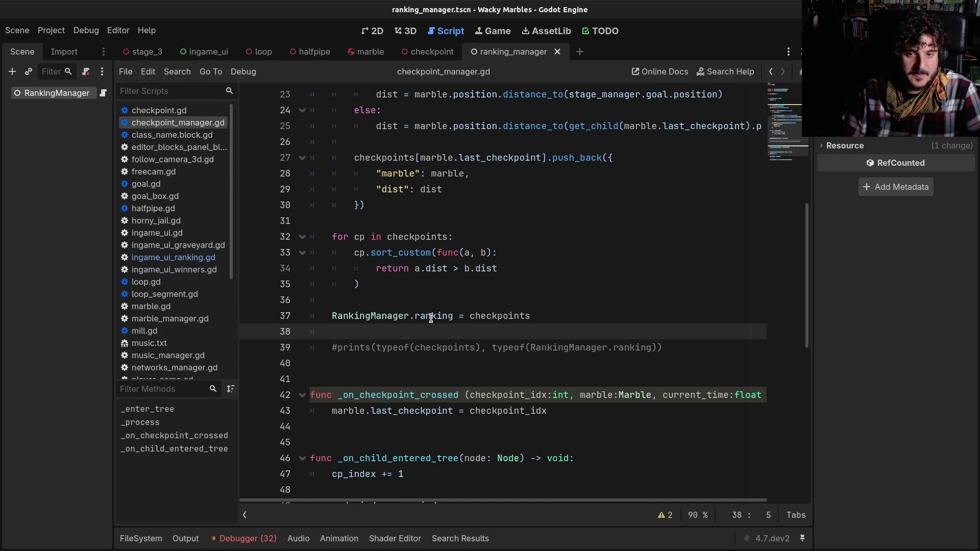
click(388, 316)
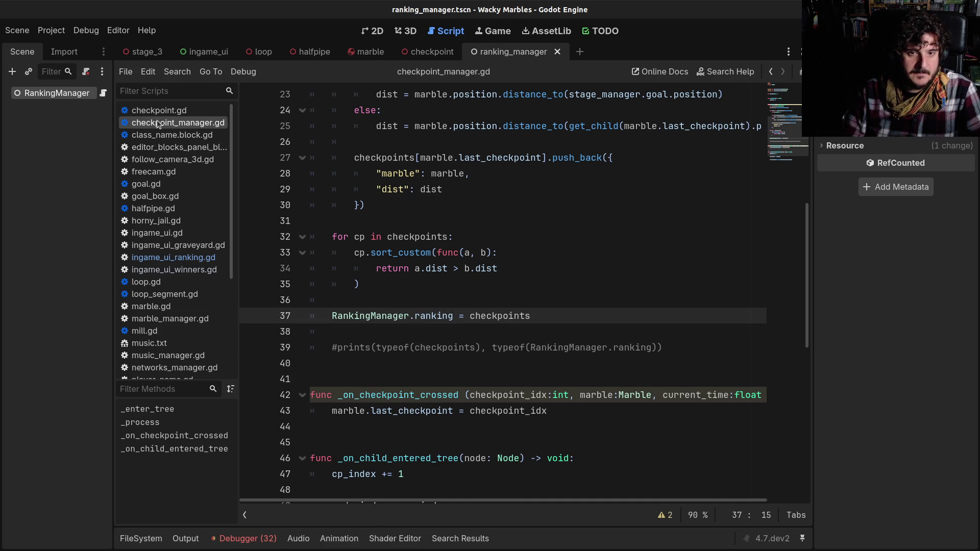
scroll(528, 335, up, 3)
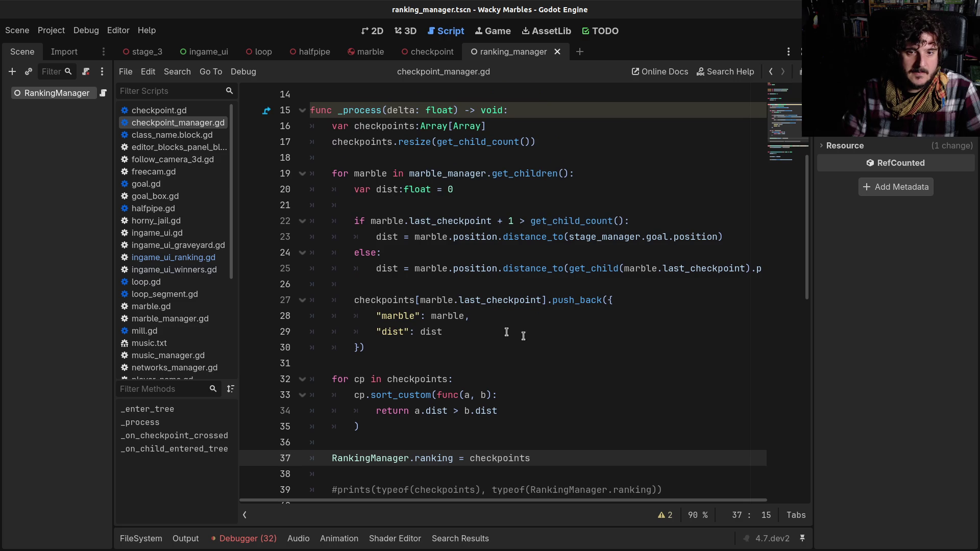
triple_click(443, 315)
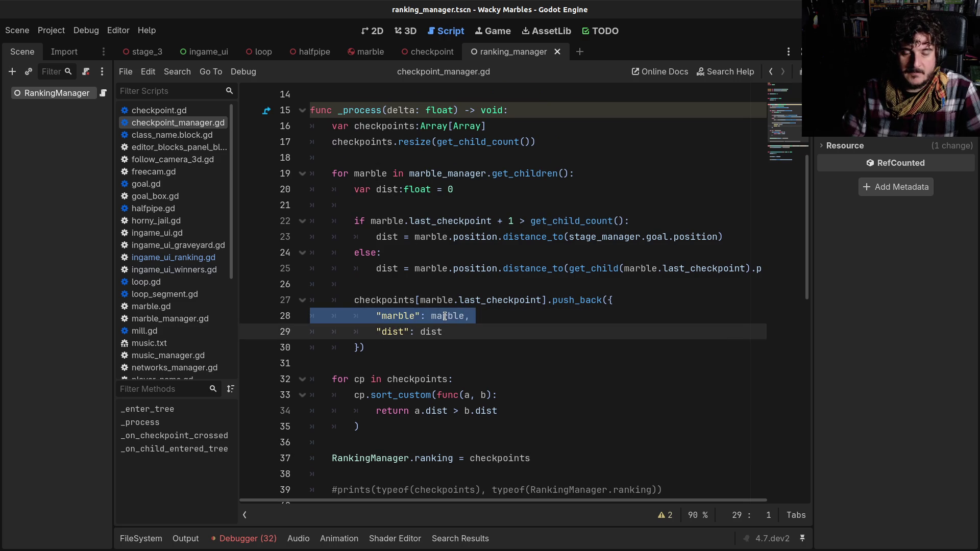
scroll(444, 316, up, 1)
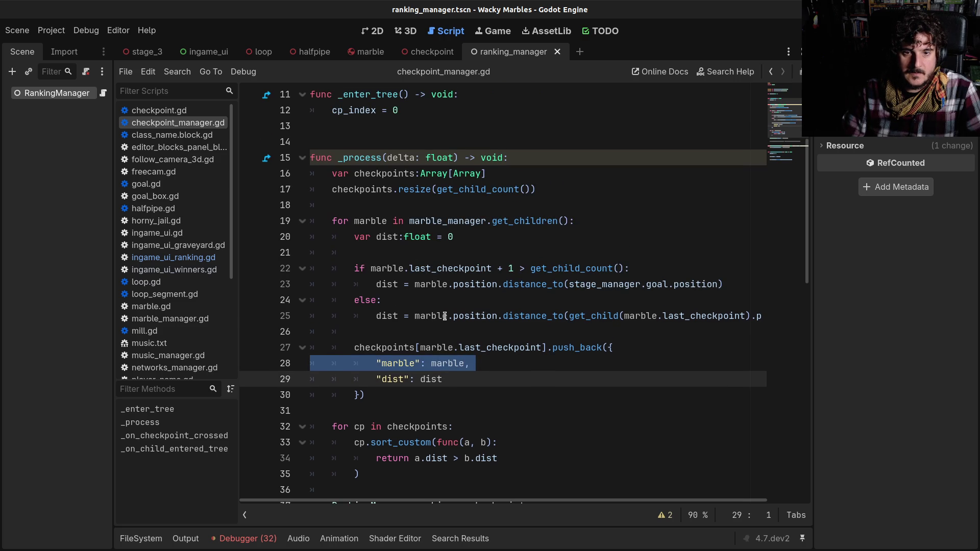
double_click(449, 362)
click(420, 283)
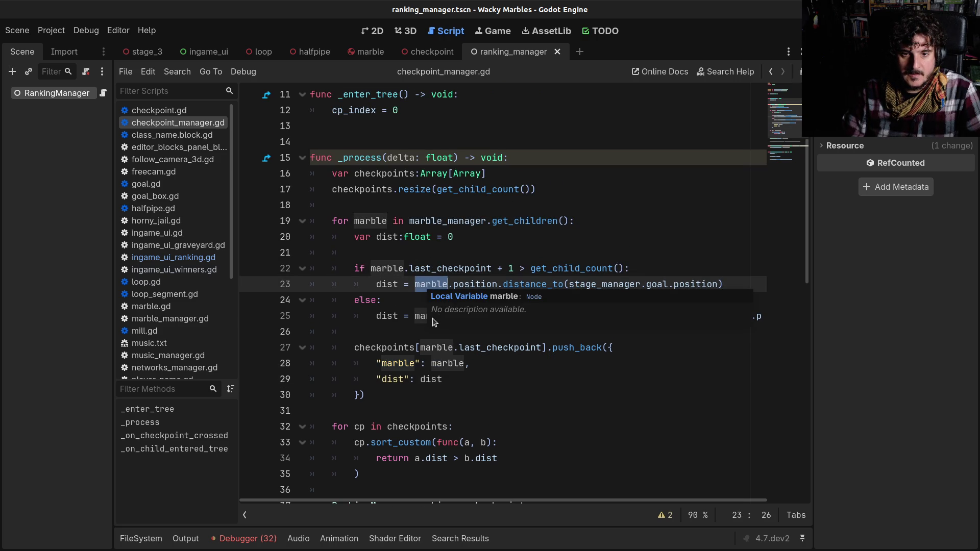
key(Down)
double_click(428, 313)
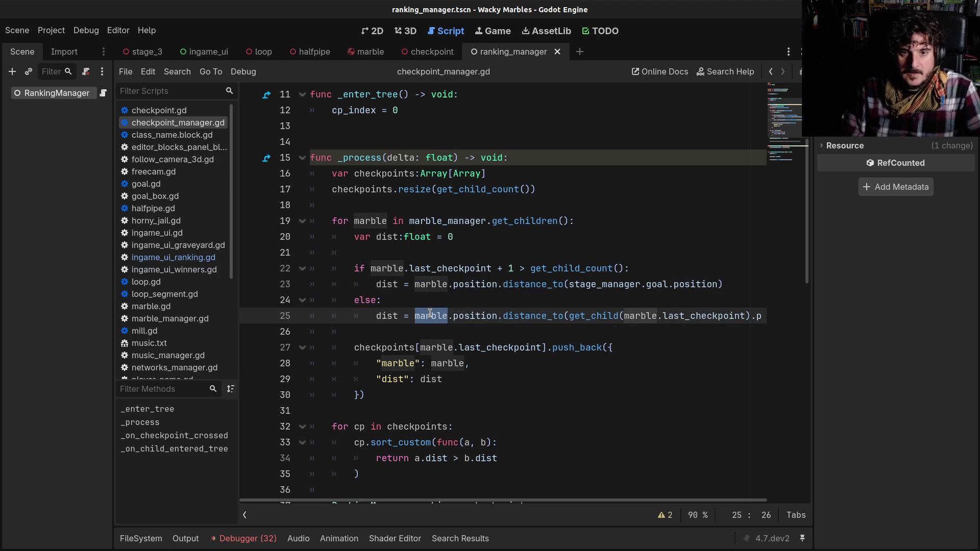
- Scroll through the script and highlight the marble_manager reference in the line 19 loop
scroll(471, 367, down, 1)
scroll(471, 367, down, 1)
mouse_move(470, 368)
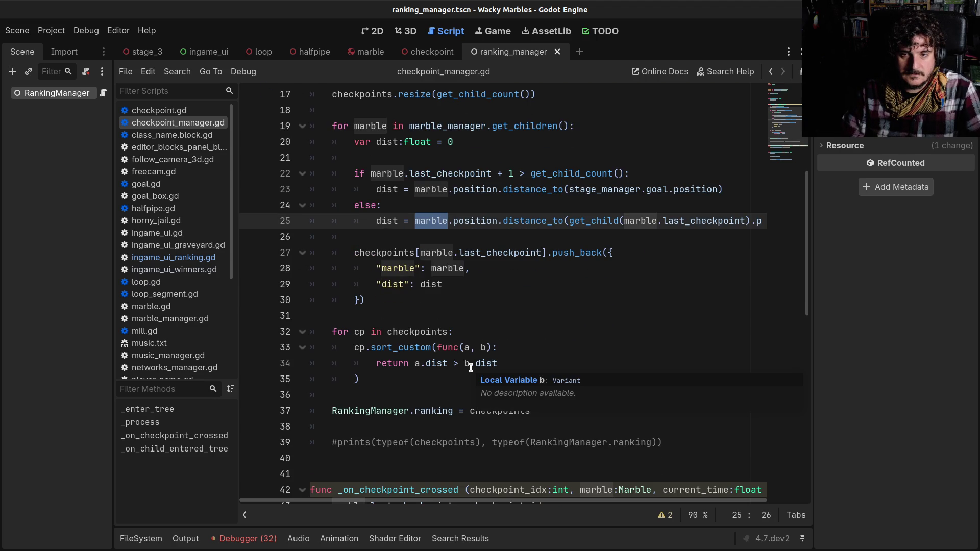
scroll(471, 368, up, 1)
scroll(422, 353, up, 2)
scroll(422, 353, down, 4)
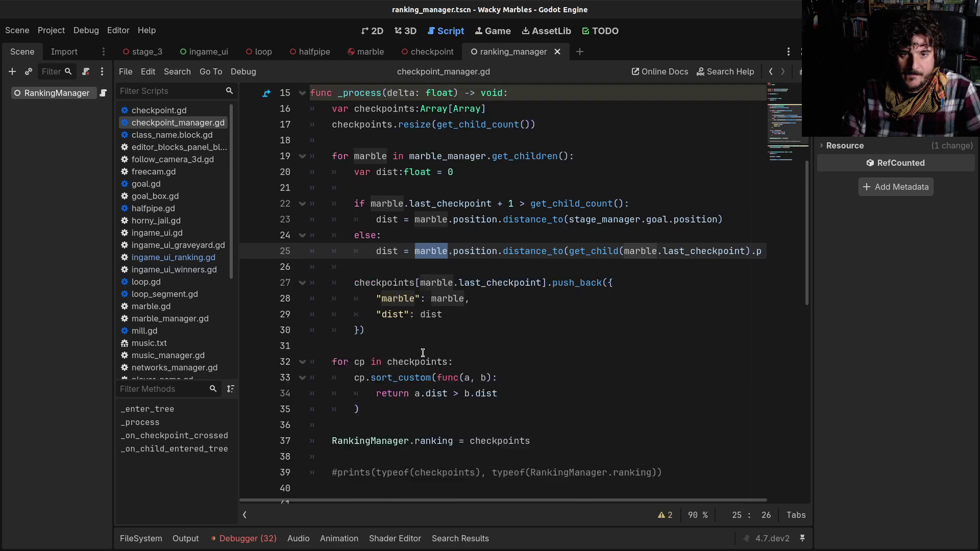
scroll(422, 353, up, 3)
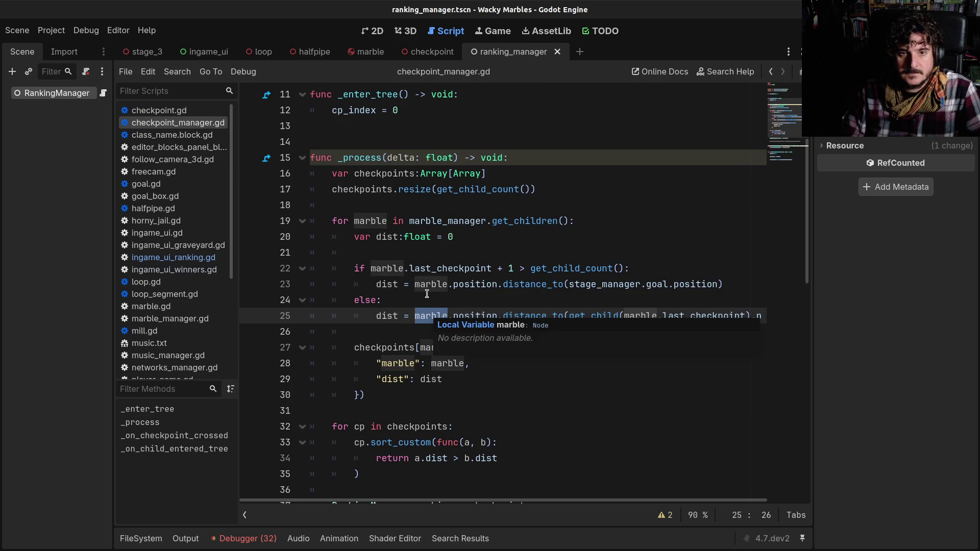
double_click(425, 221)
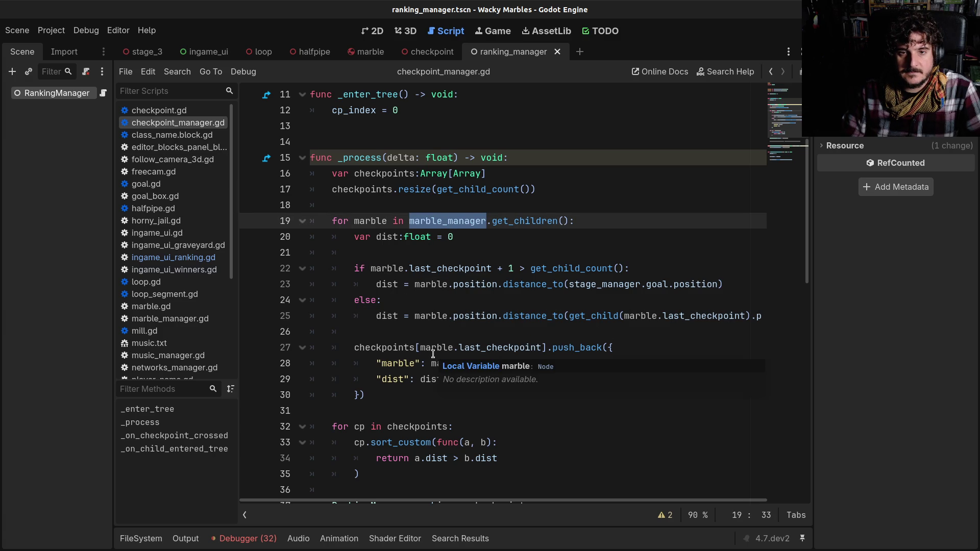
click(432, 220)
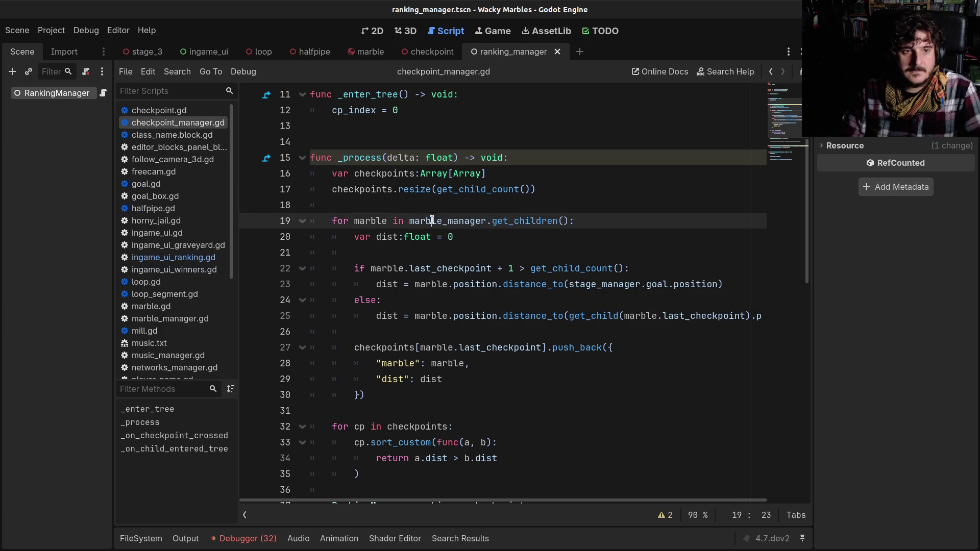
- Check player_name in marble.gd, return, and jump to the ingame_ui_ranking.gd line 21 error
click(170, 318)
scroll(430, 309, up, 3)
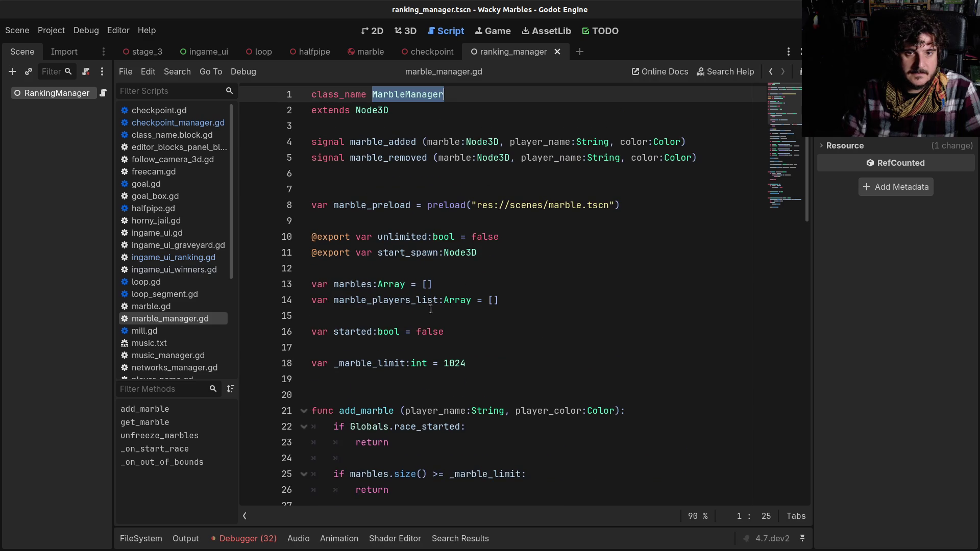
scroll(430, 309, down, 1)
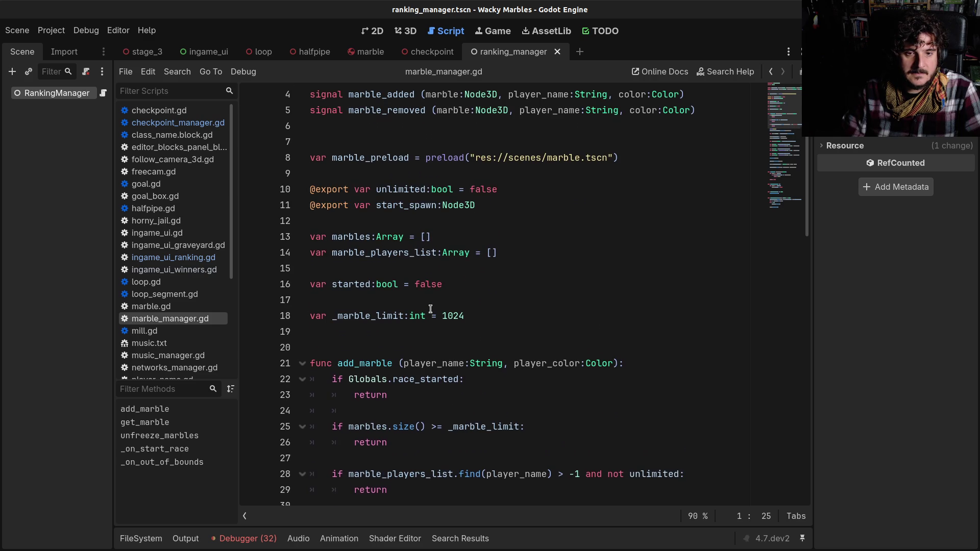
click(137, 307)
scroll(461, 306, up, 8)
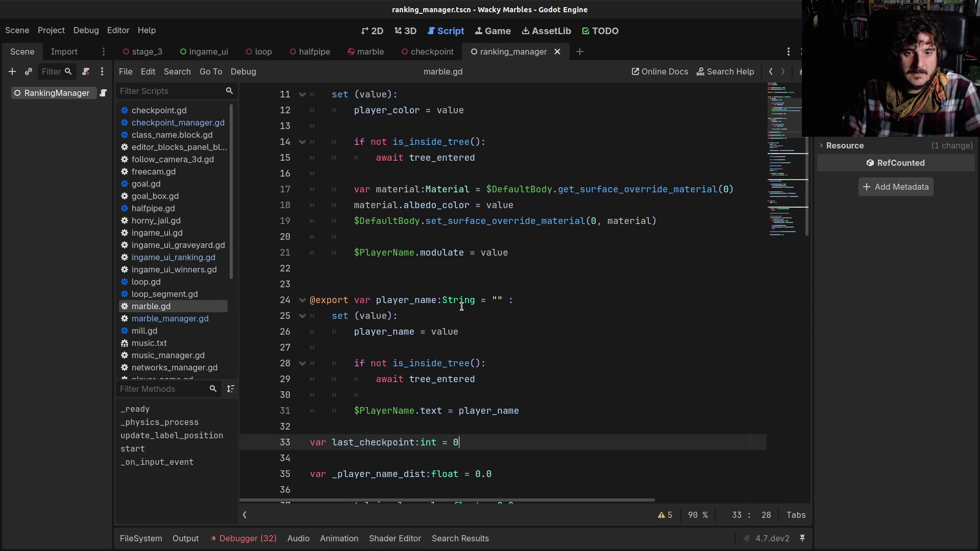
double_click(407, 300)
click(771, 71)
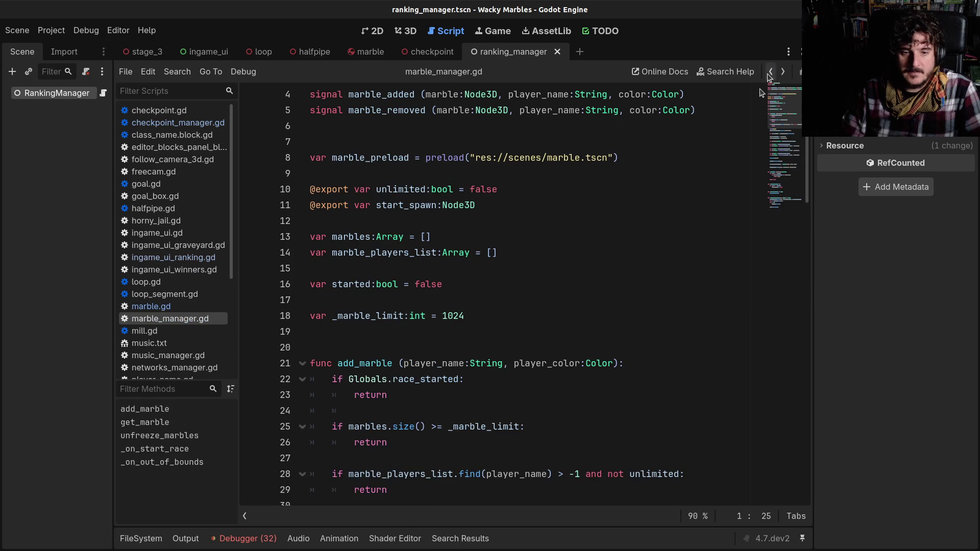
click(245, 538)
double_click(286, 516)
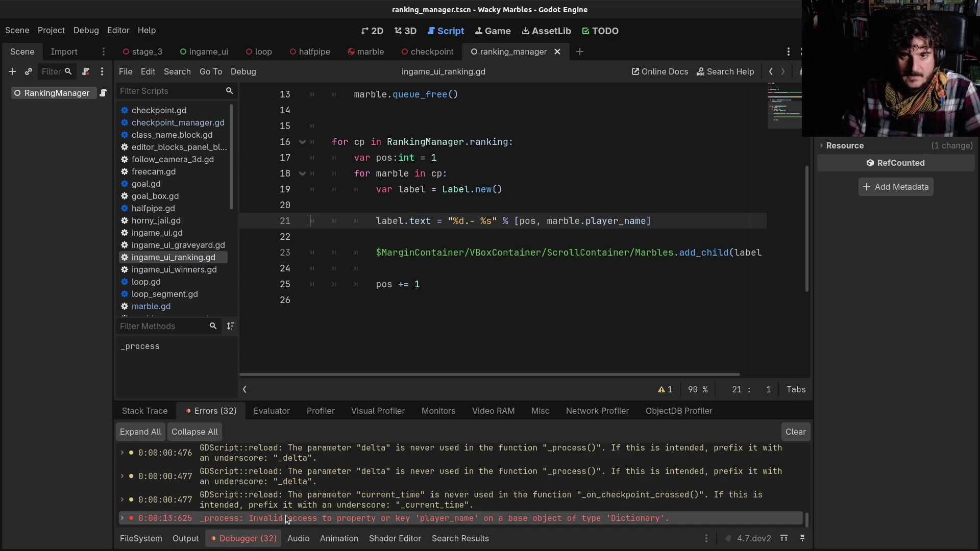
- Insert .marble so line 21 reads marble.marble.player_name, then run the game with F5
click(579, 220)
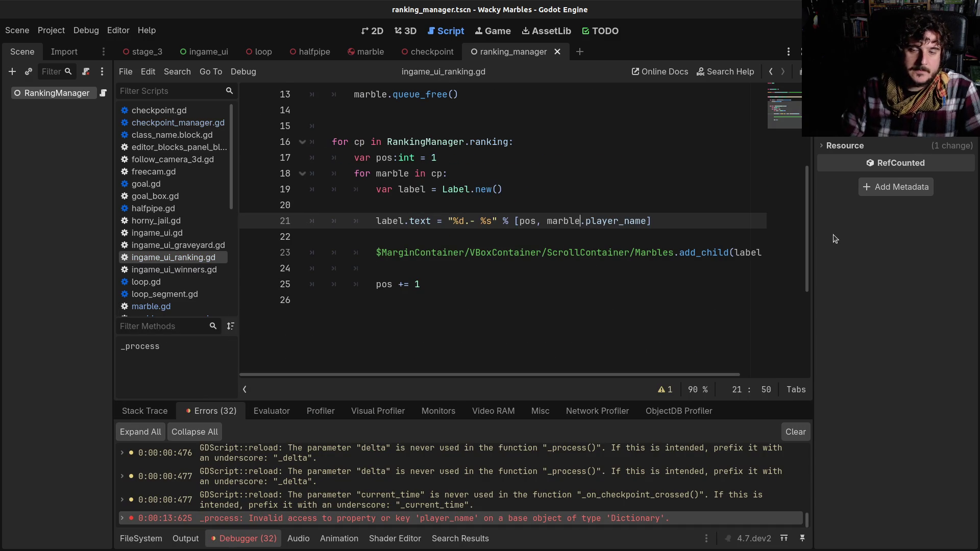
text(.marble)
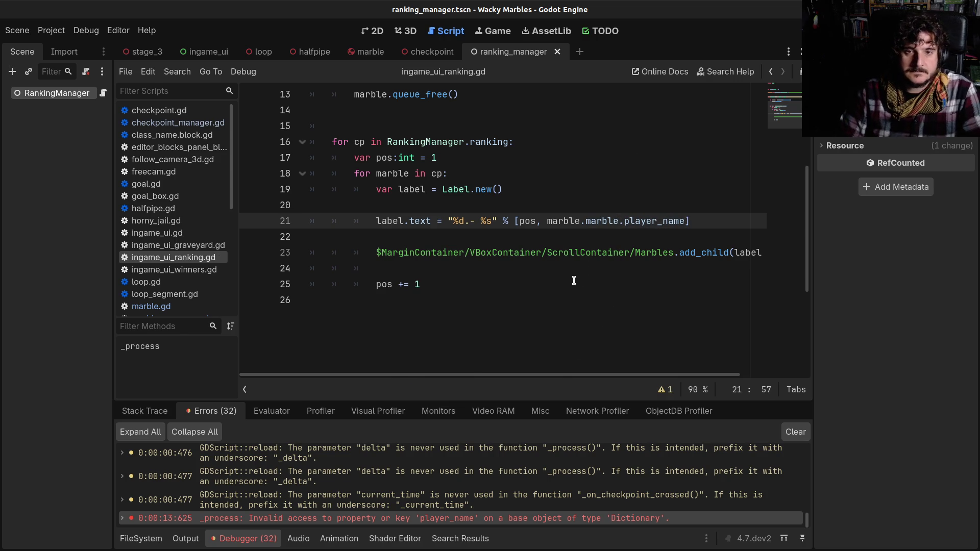
key(F5)
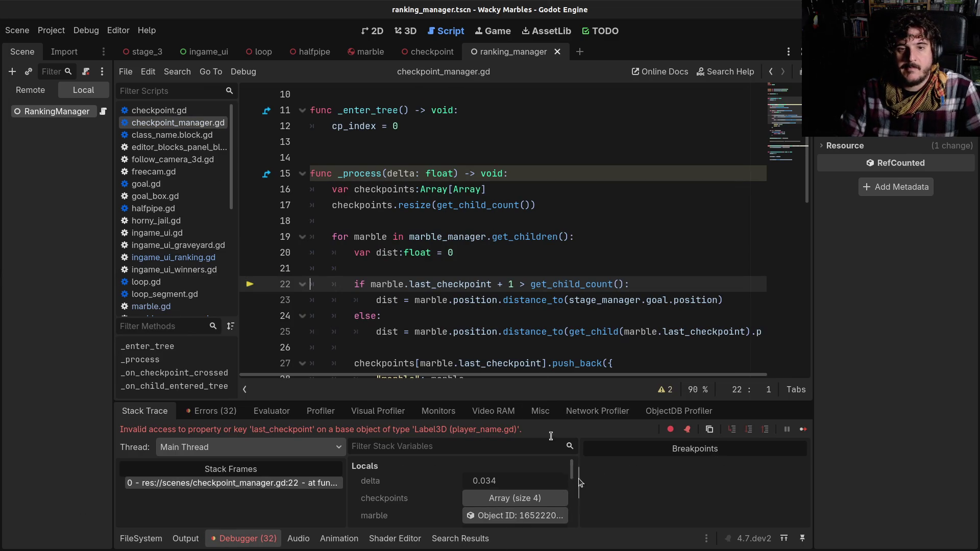
- Stop the game and jump from the Errors list to the failing line in checkpoint_manager.gd
key(F12)
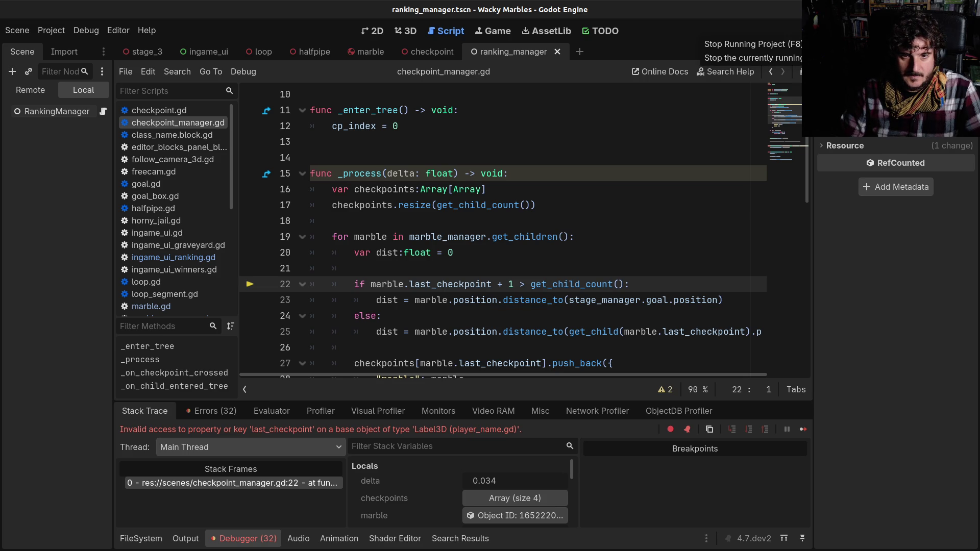
click(868, 31)
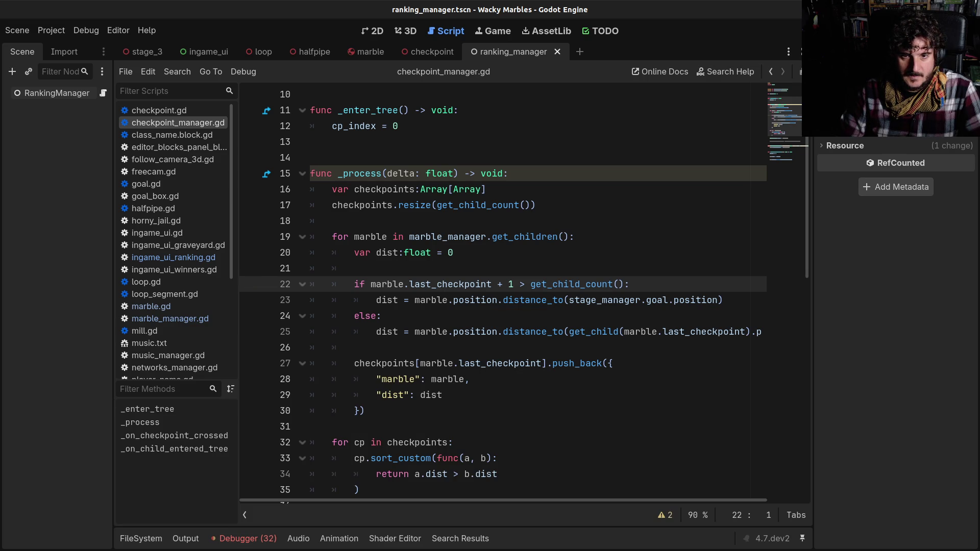
click(265, 540)
click(213, 408)
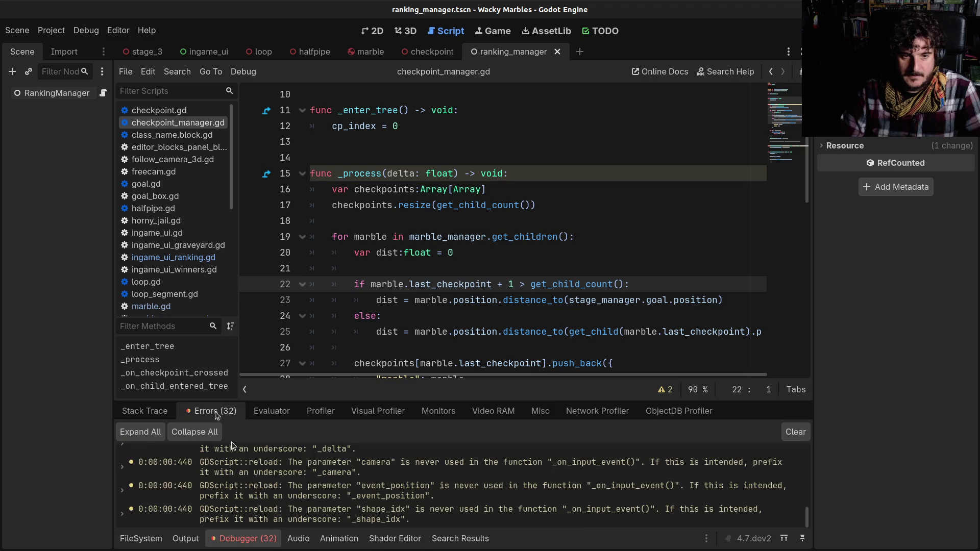
scroll(353, 515, down, 5)
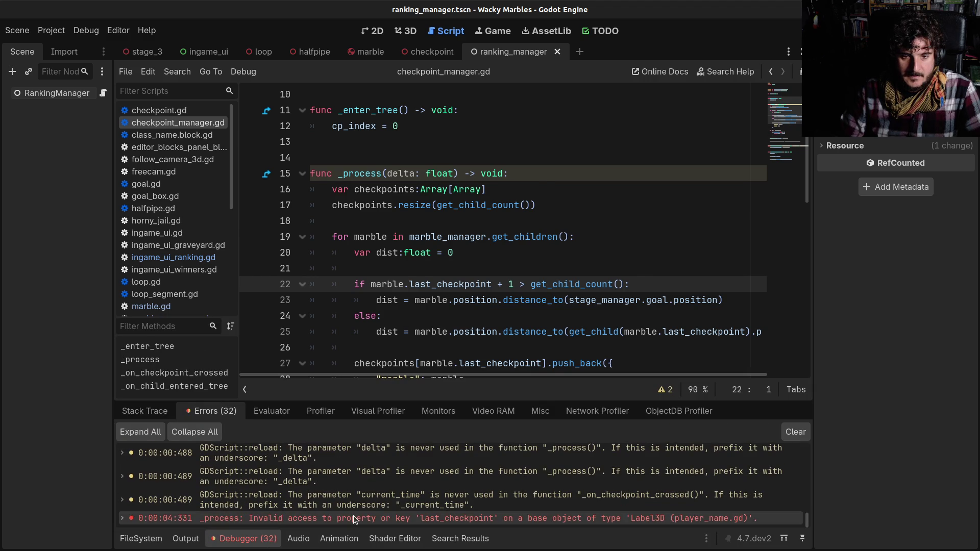
double_click(353, 517)
- Highlight last_checkpoint on line 22, read the full error, and open a line under the loop header
click(464, 220)
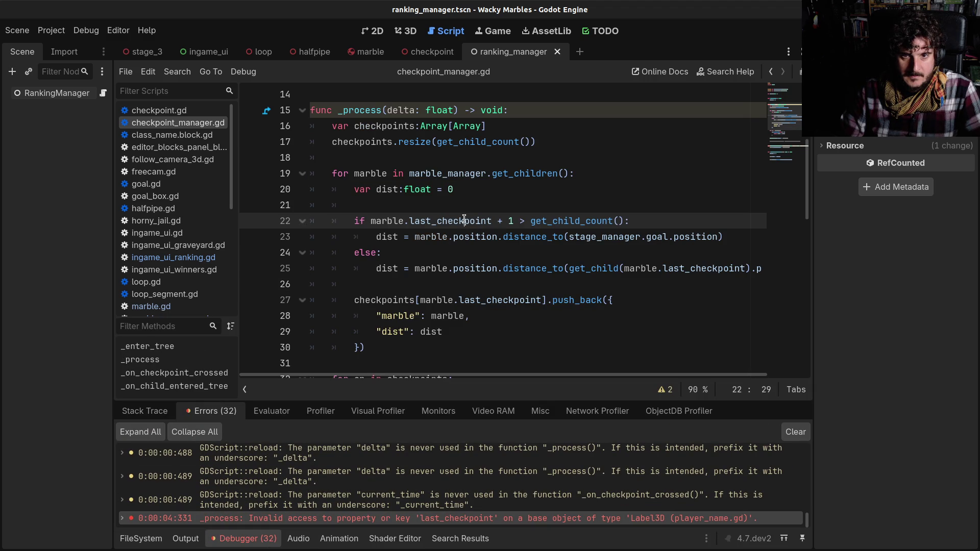
double_click(464, 221)
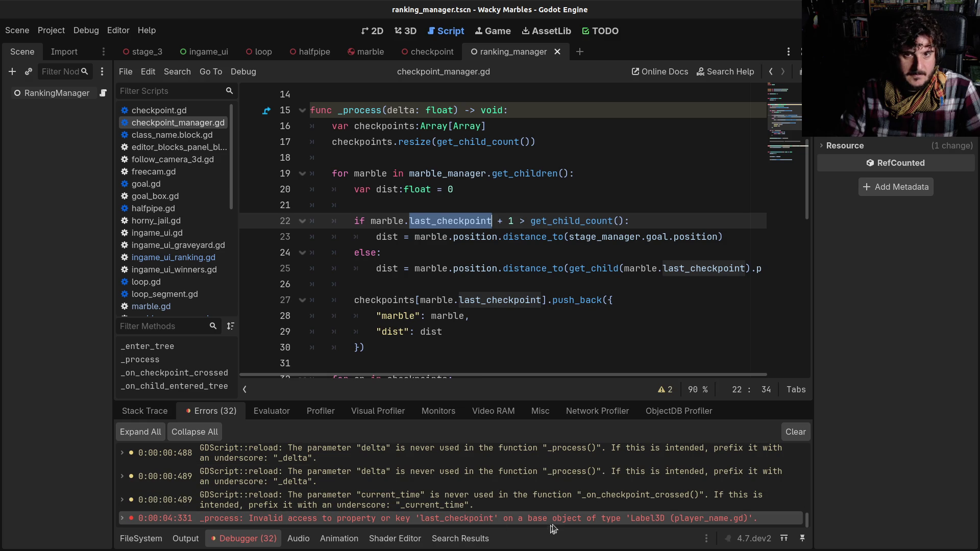
mouse_move(558, 526)
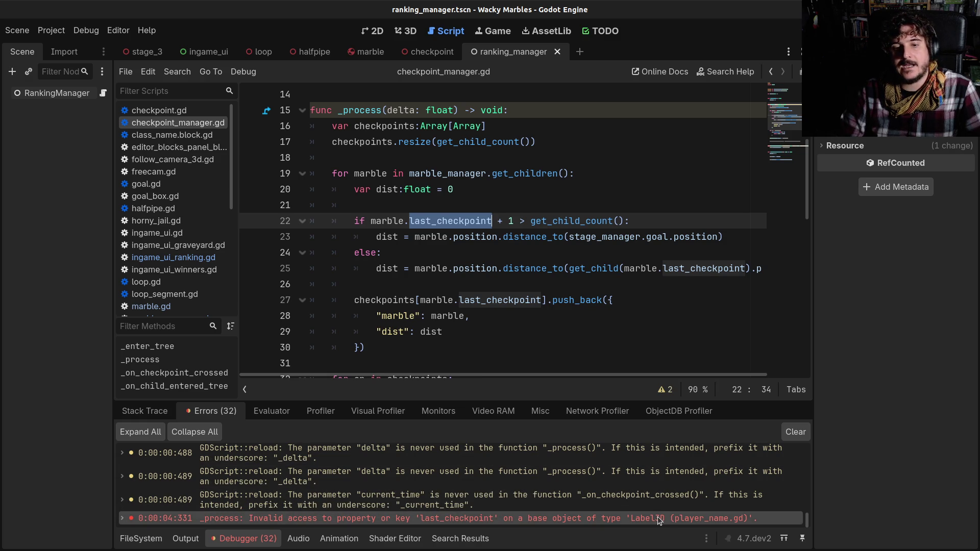
mouse_move(658, 517)
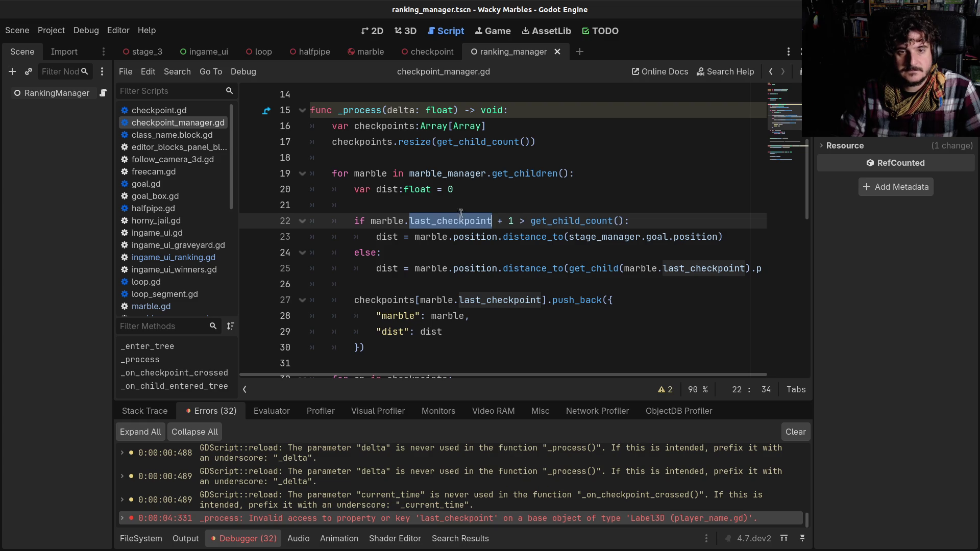
click(583, 175)
key(Return)
- Add 'if marble is not Marble: continue' after the loop header, save, and run the game
text(if marble )
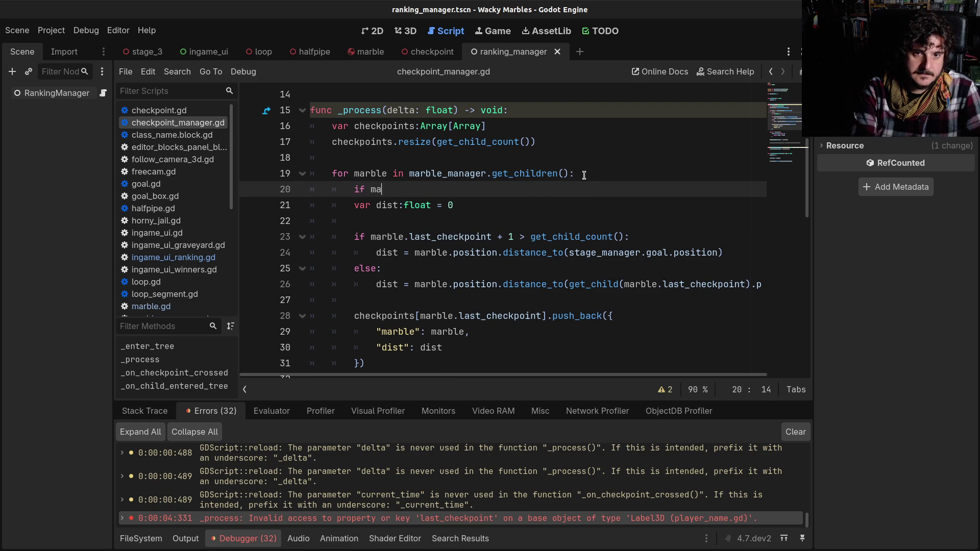
text(is not )
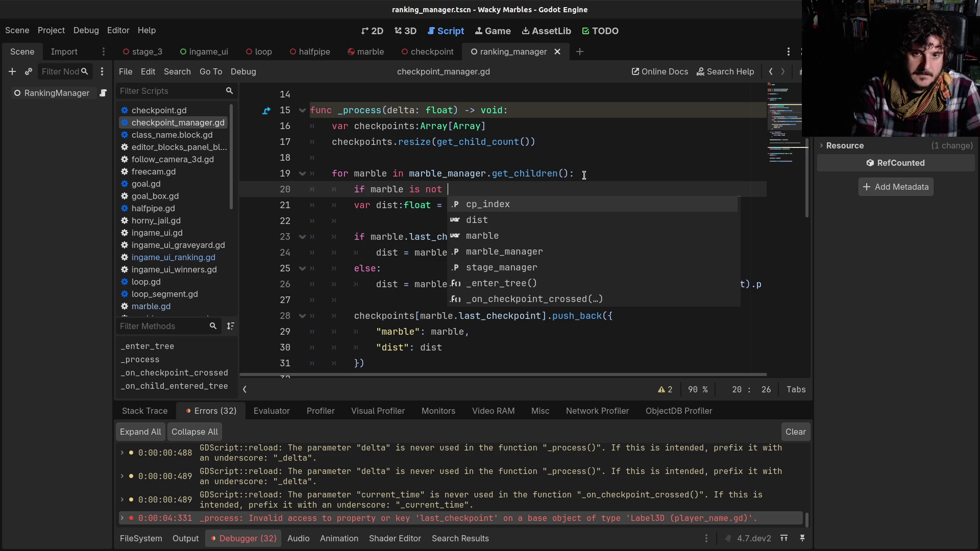
text(Marble)
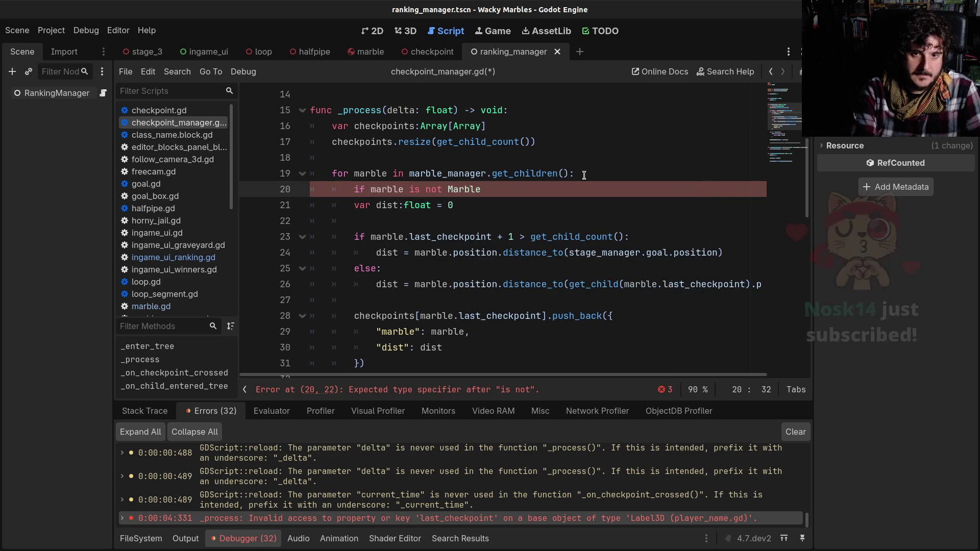
text(:)
key(Return)
text(continue)
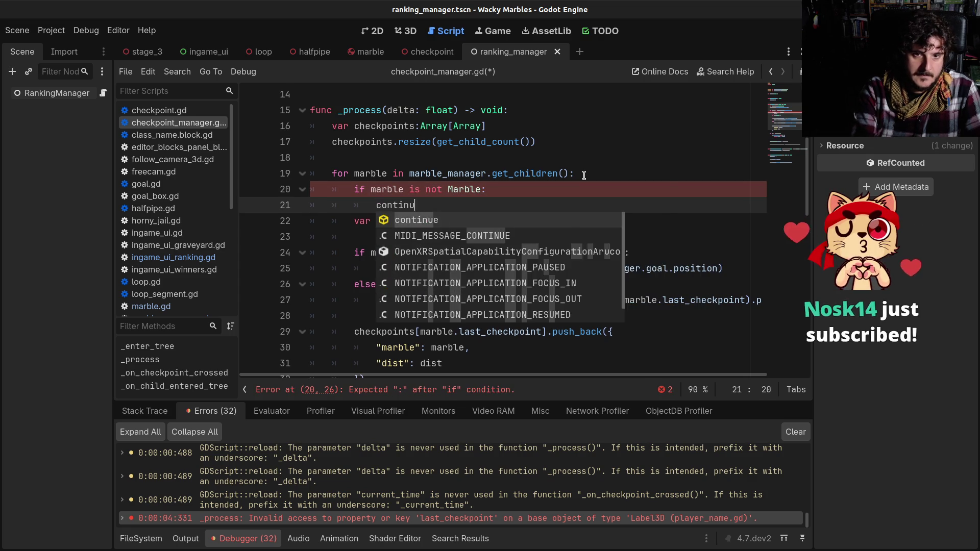
key(Escape)
key(Return)
key(ctrl+s)
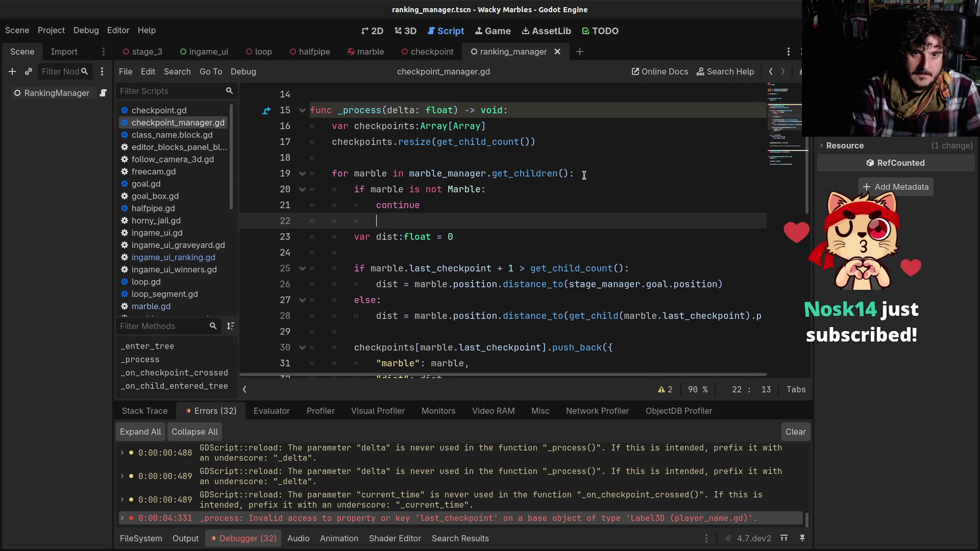
key(F5)
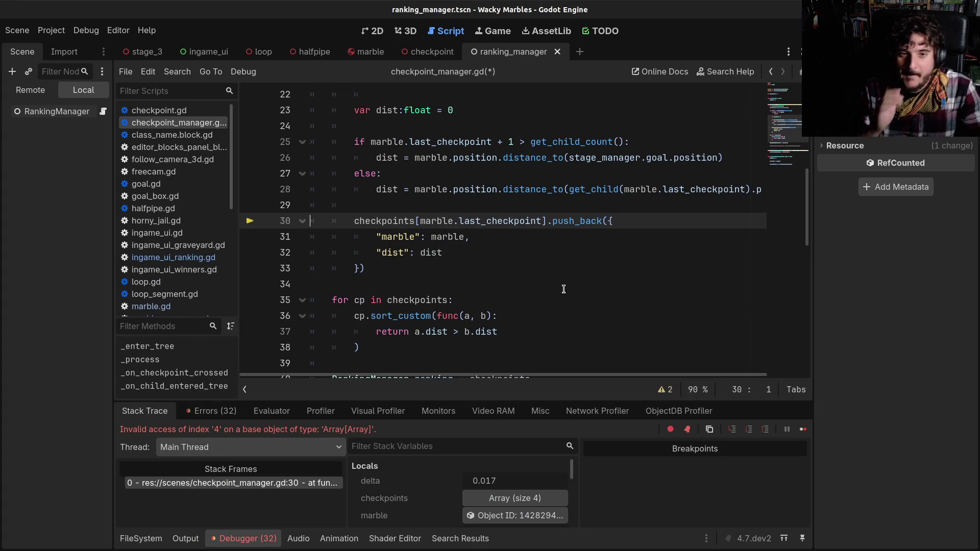
- Save checkpoint_manager.gd, study the sort comparison on line 37, and stop the game
key(ctrl+s)
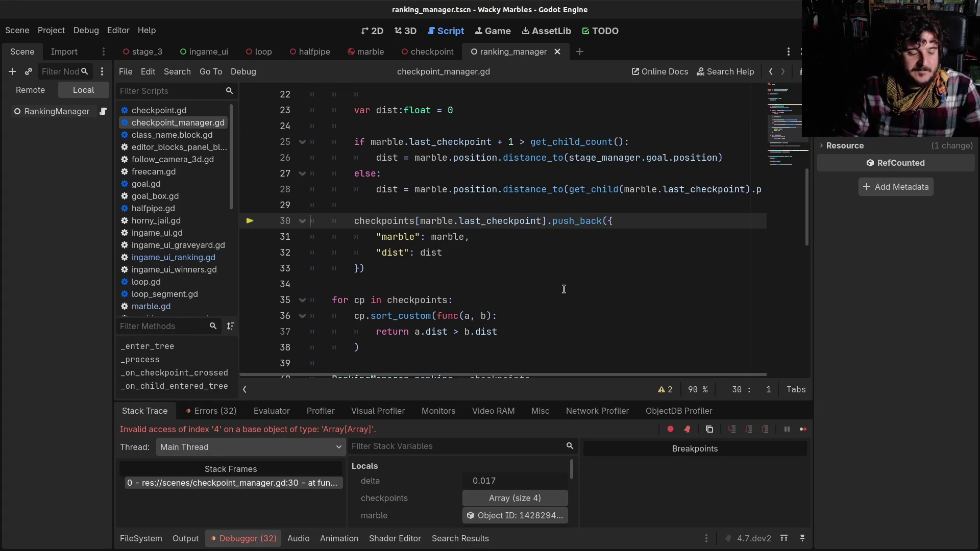
scroll(440, 275, down, 1)
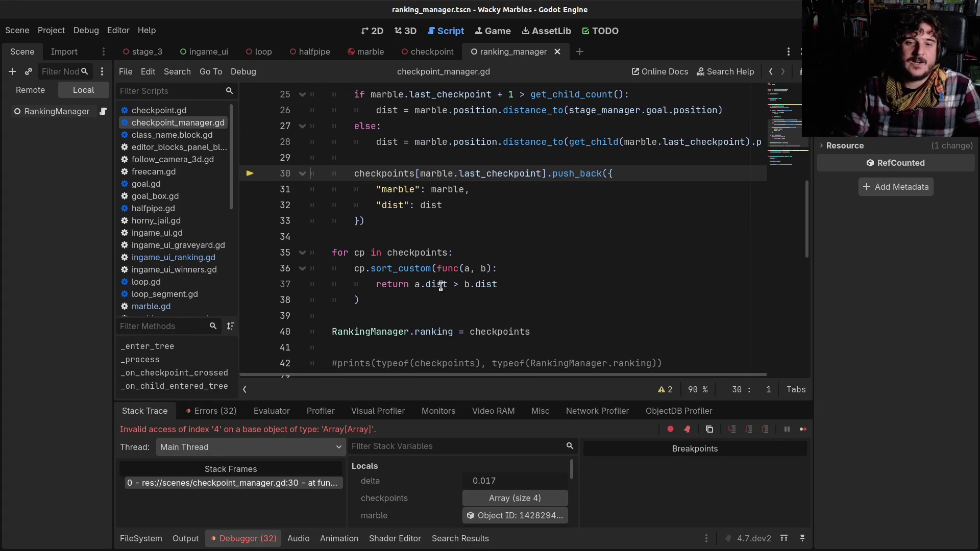
click(411, 285)
click(454, 286)
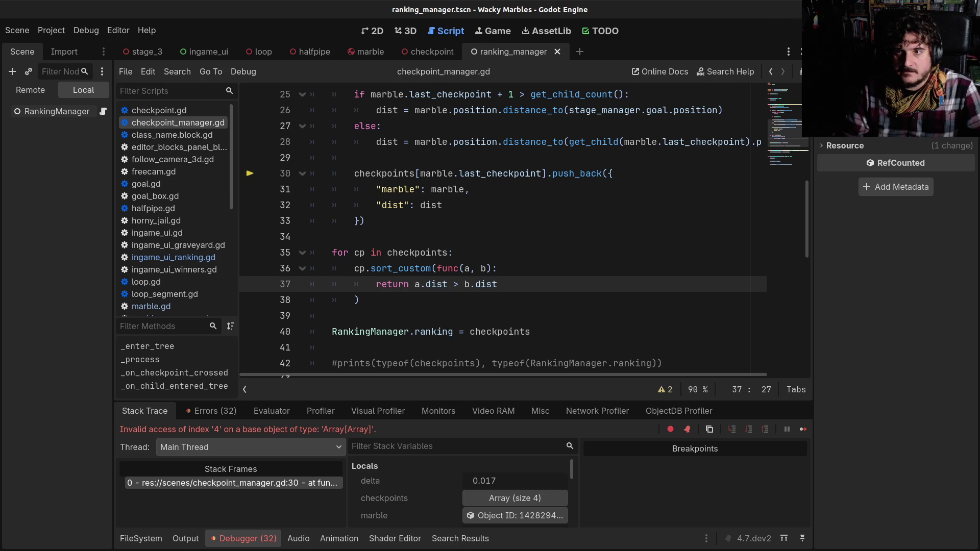
click(817, 30)
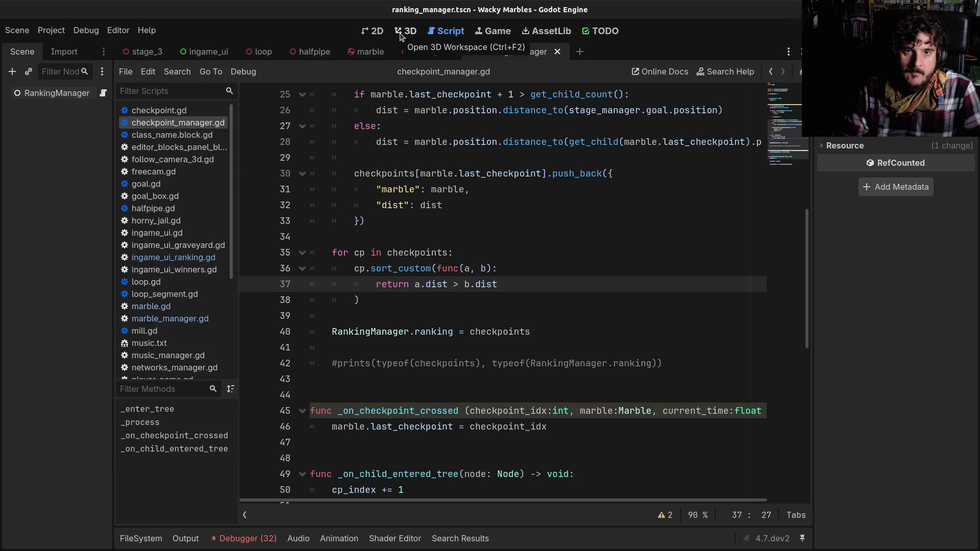
- Step back through the script history from the 3D view to ingame_ui_ranking.gd line 21
click(398, 252)
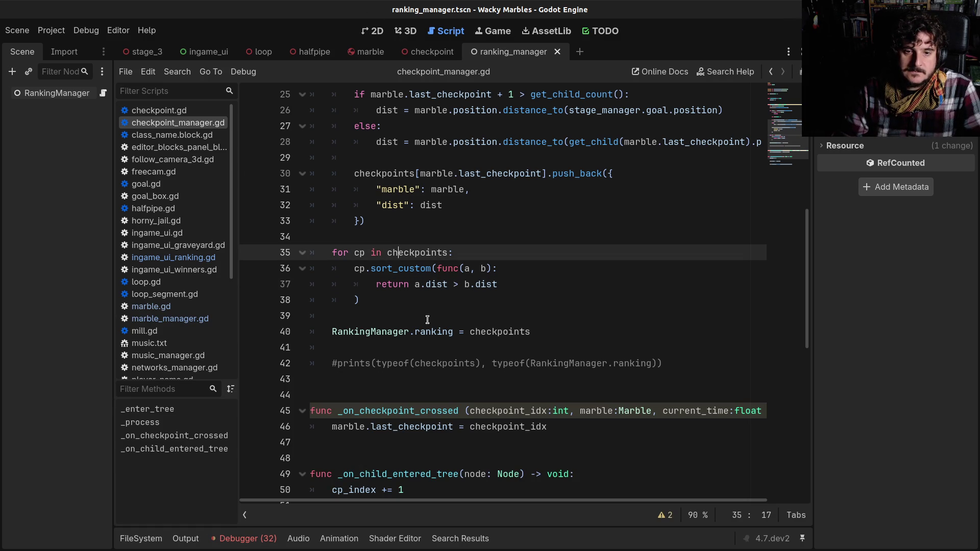
click(407, 32)
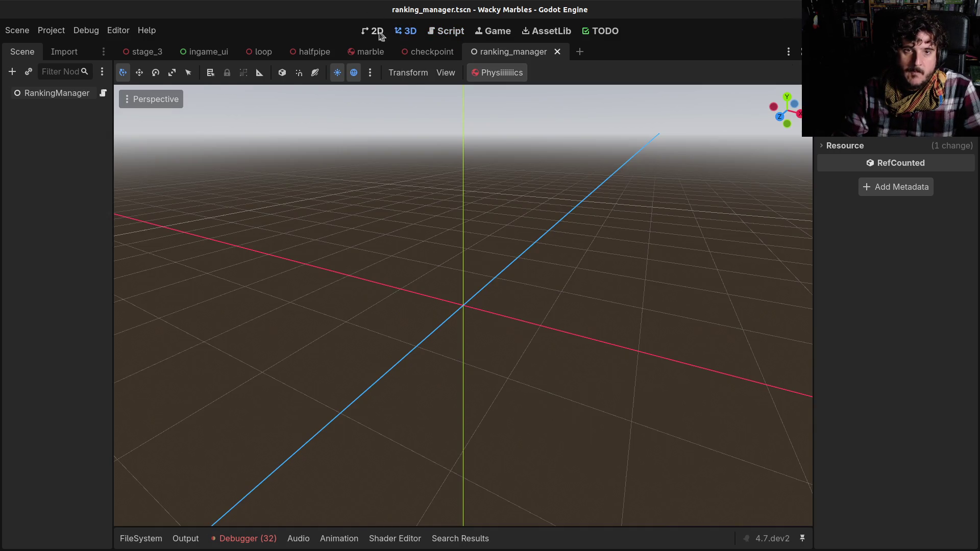
click(377, 31)
click(447, 31)
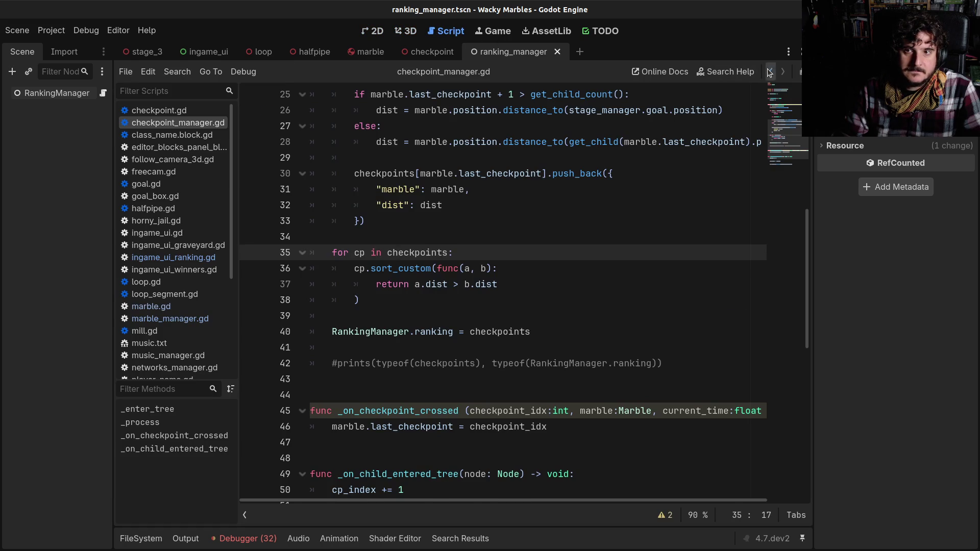
click(769, 72)
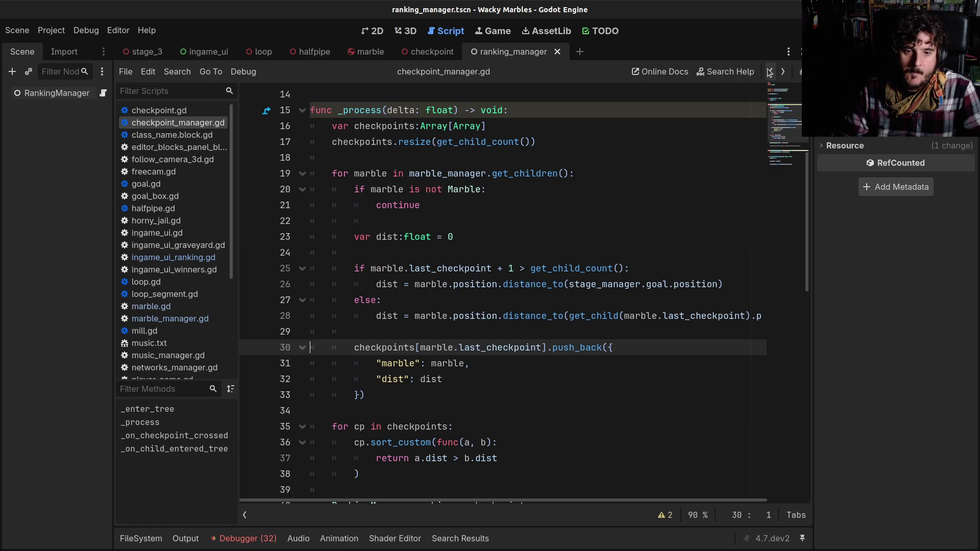
click(769, 72)
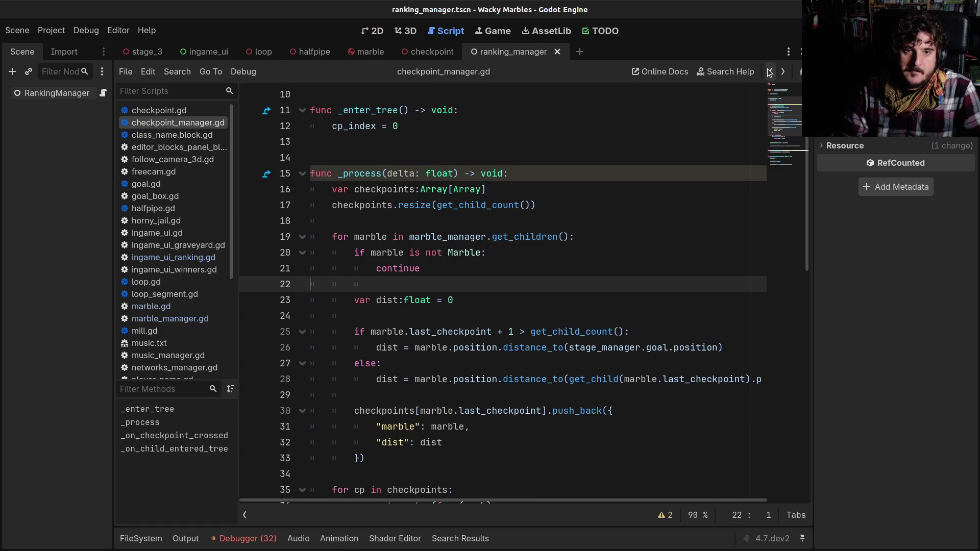
click(769, 72)
click(769, 72)
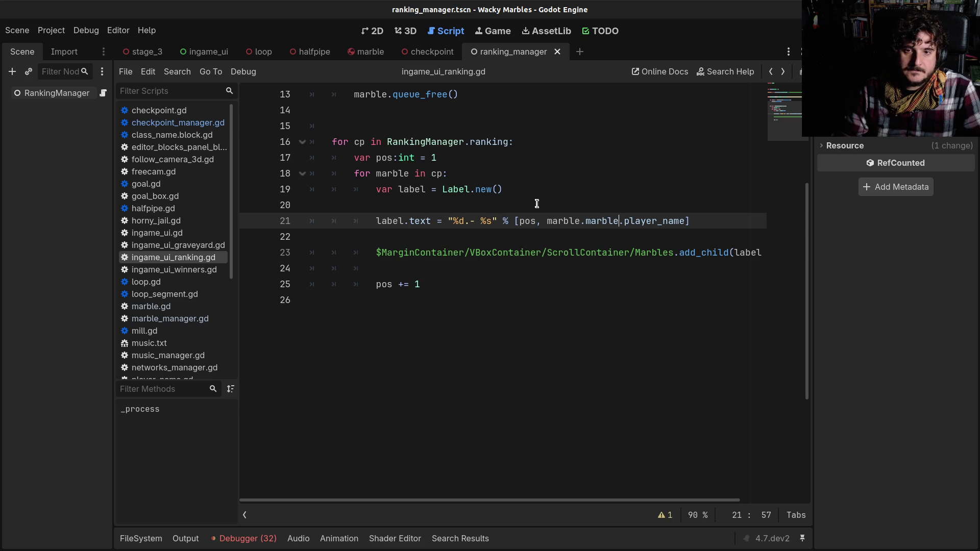
scroll(490, 235, up, 4)
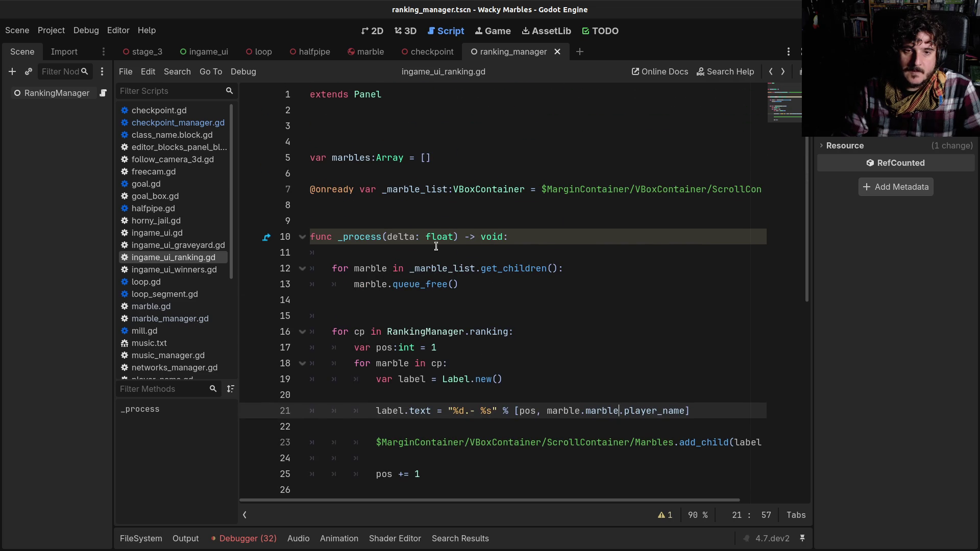
click(427, 282)
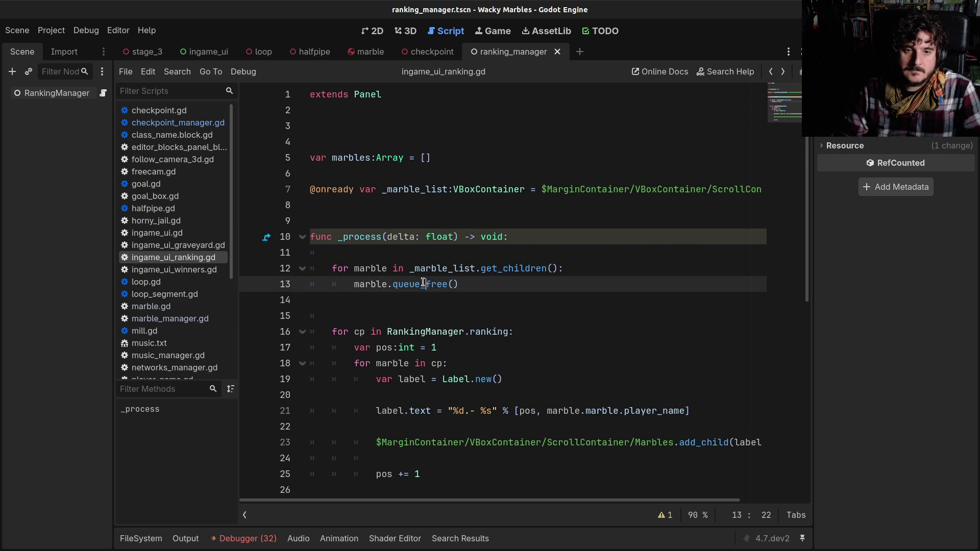
click(513, 332)
click(521, 321)
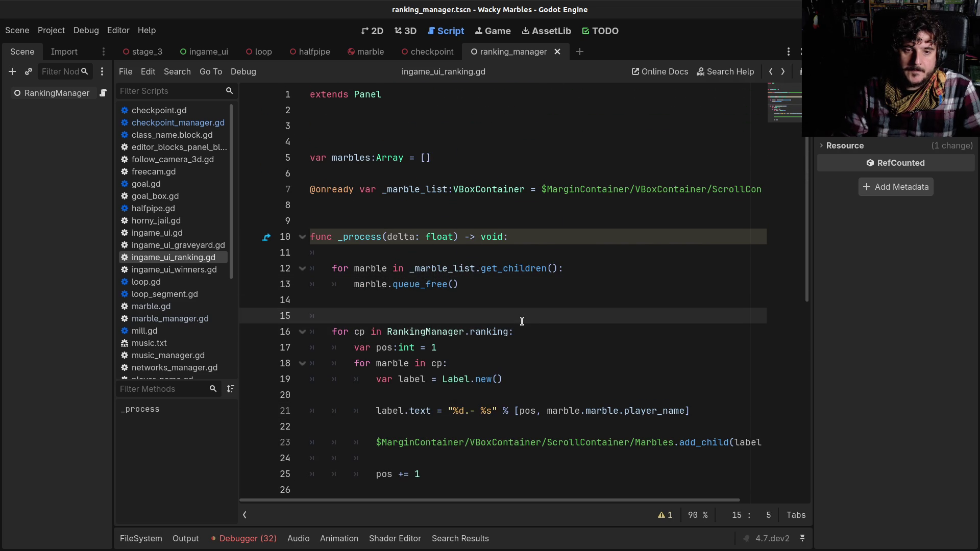
click(516, 362)
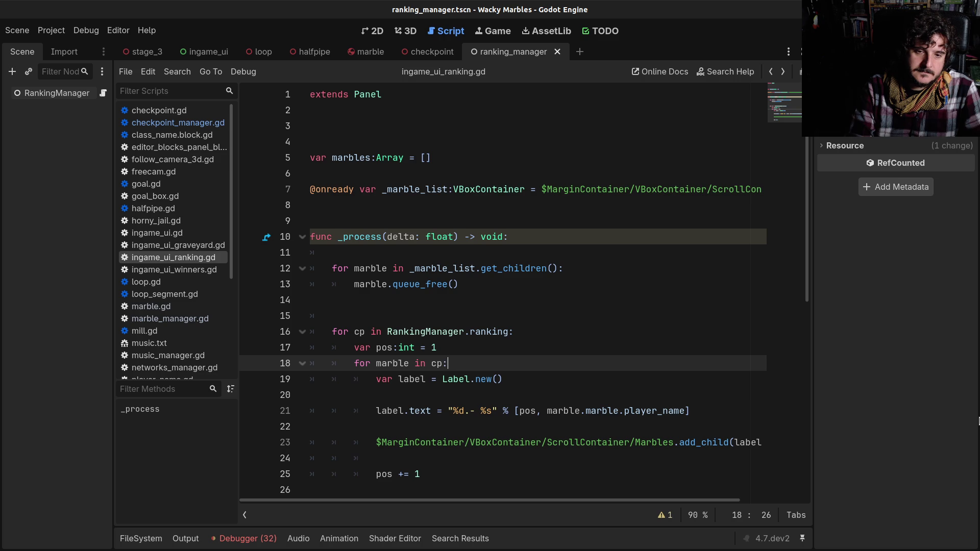
key(Return)
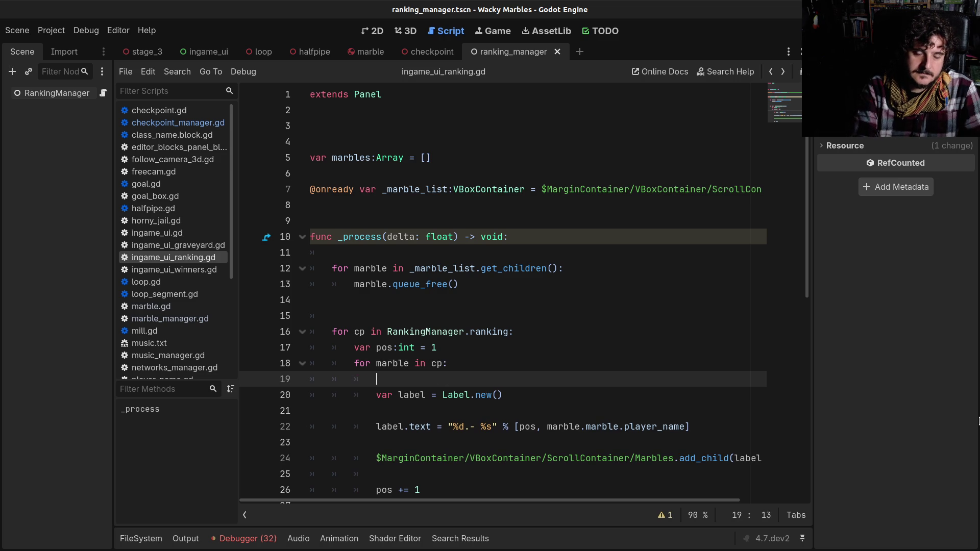
text(if cp)
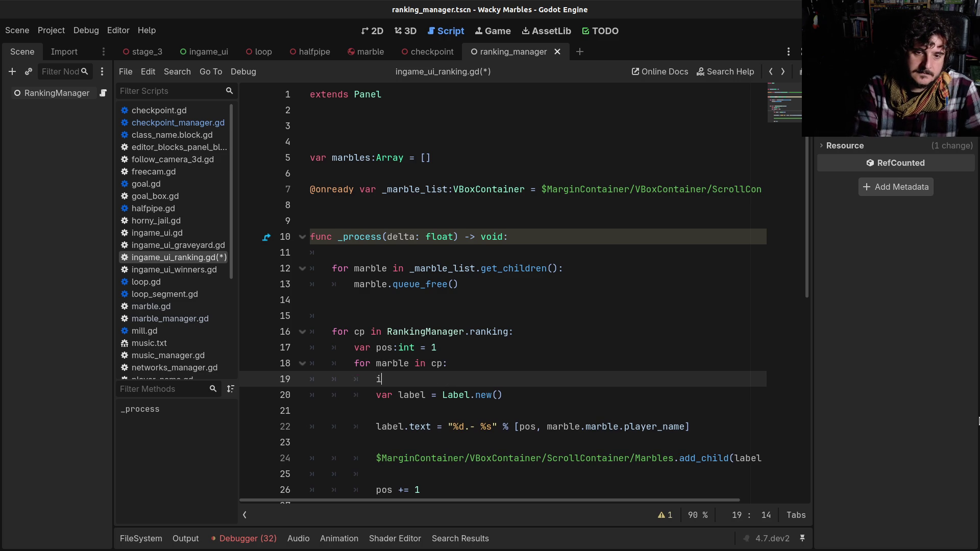
key(Escape)
key(BackSpace)
key(BackSpace)
key(shift+Home)
key(BackSpace)
key(BackSpace)
key(BackSpace)
key(BackSpace)
key(BackSpace)
key(ctrl+s)
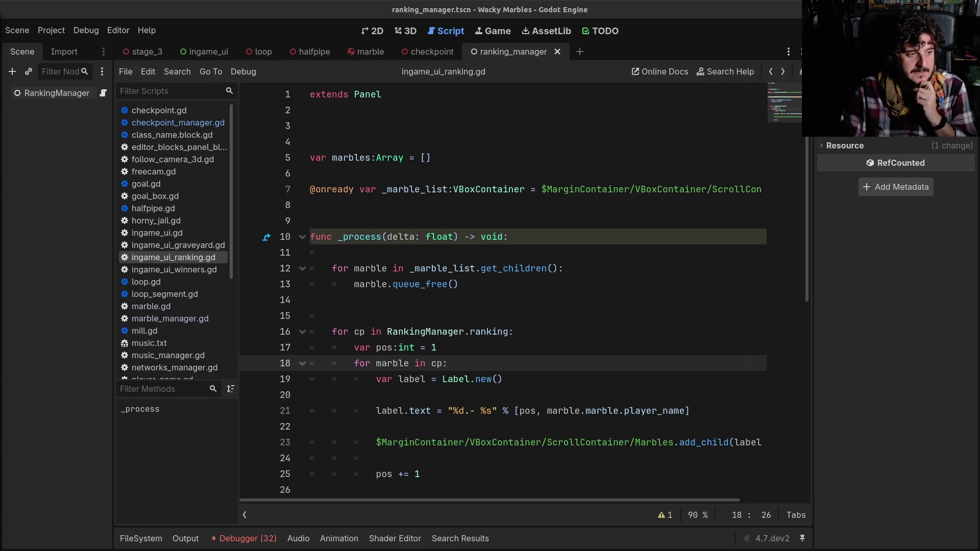
- Delete the extra blank line 15 in ingame_ui_ranking.gd
click(634, 335)
click(486, 290)
click(476, 319)
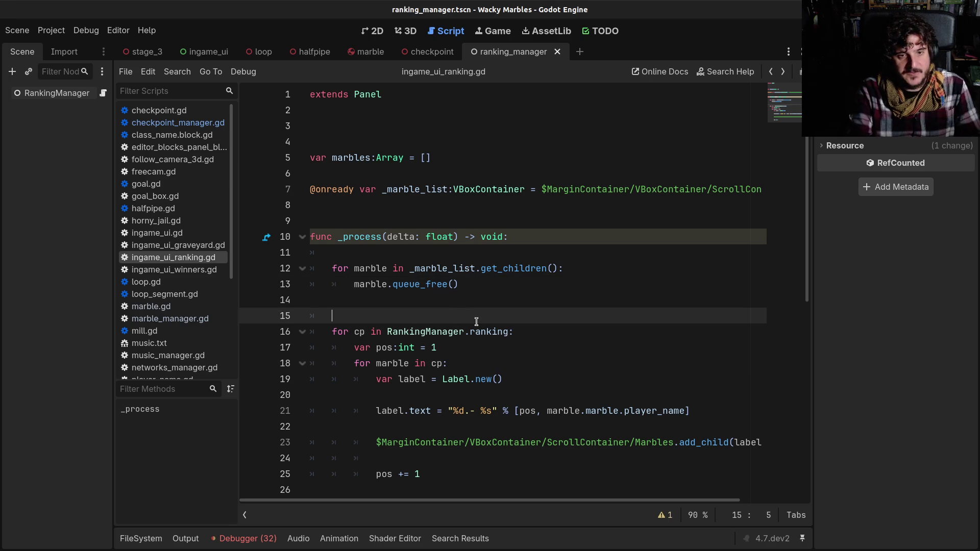
key(BackSpace)
key(BackSpace)
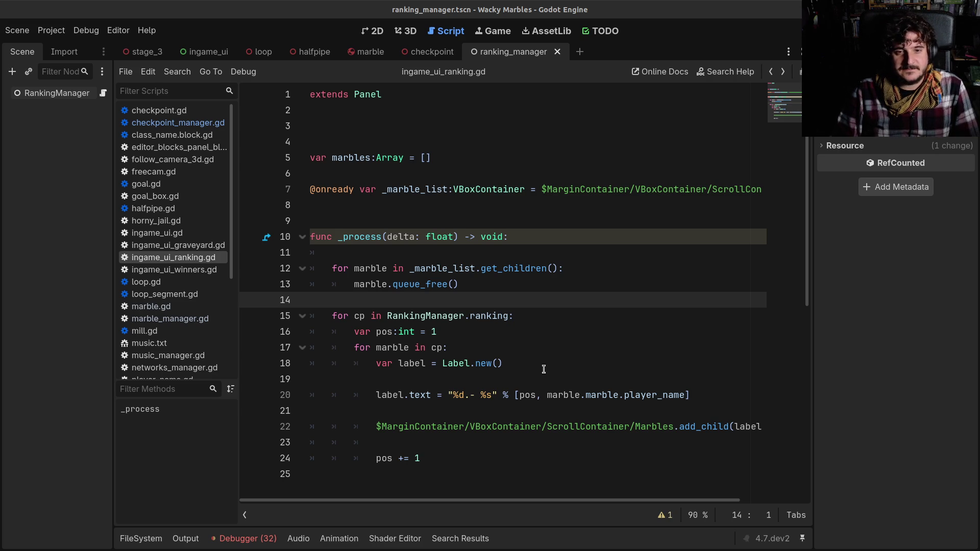
- Review the marble loop header and place the caret on blank line 14
click(537, 346)
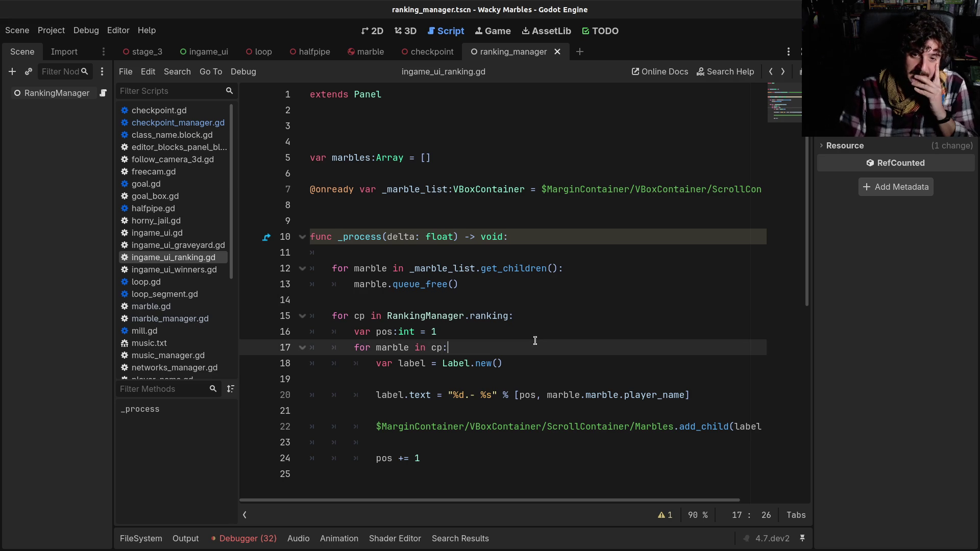
click(581, 411)
click(520, 380)
click(447, 366)
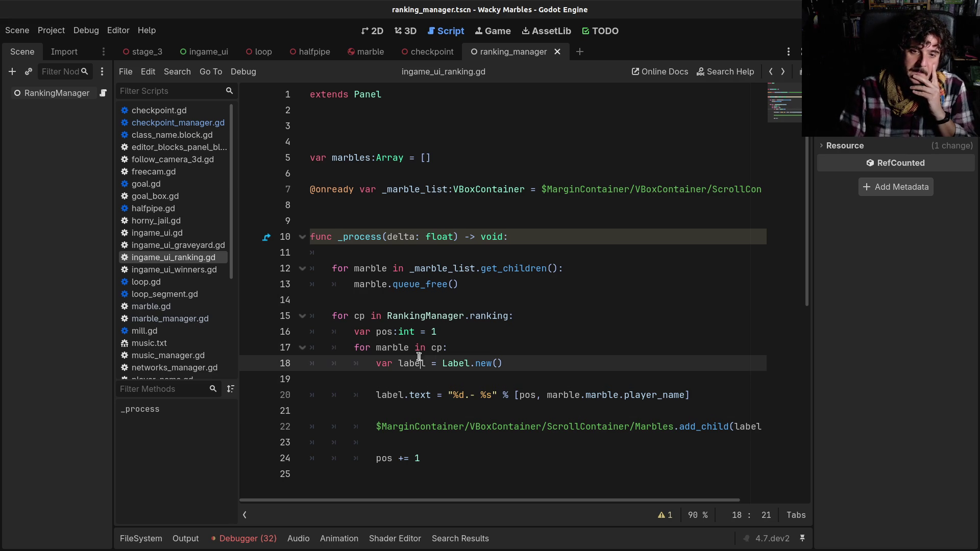
click(395, 347)
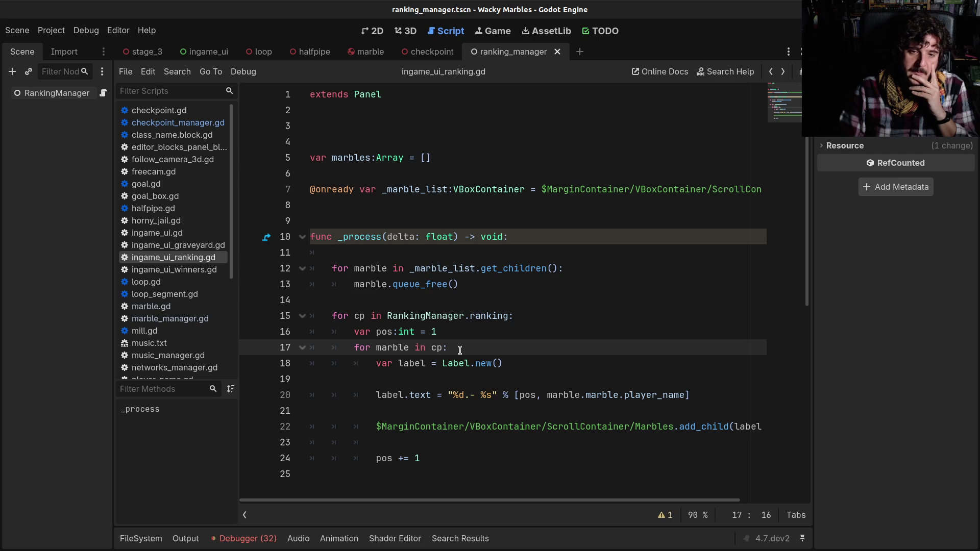
click(536, 301)
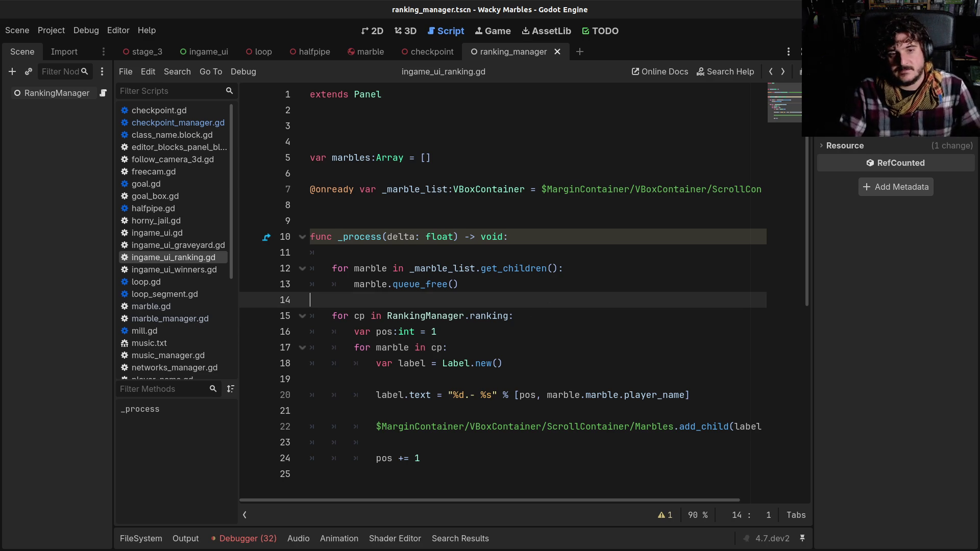
- Declare 'var cp_num:int = 0' before the ranking loop and add 'cp_num += 1' at its end
key(Return)
key(Tab)
text(var )
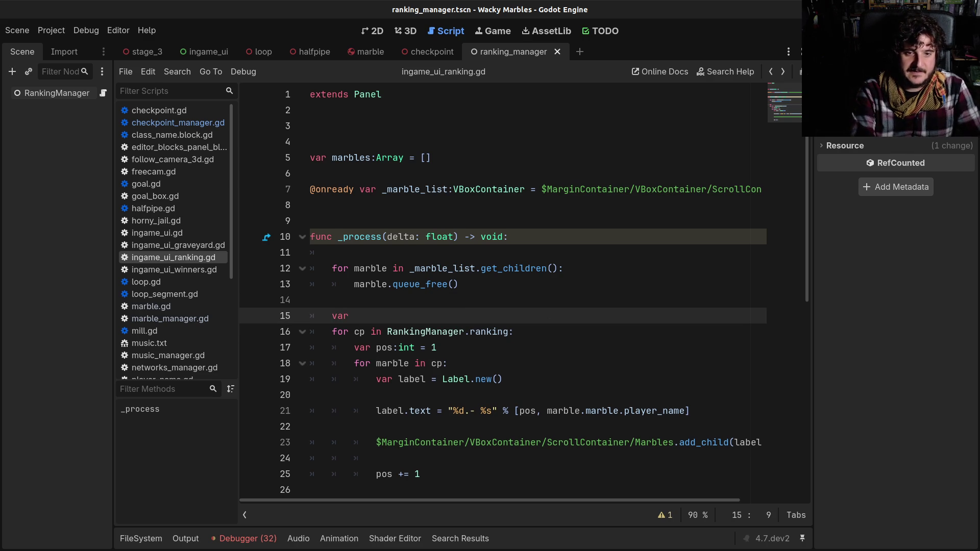
text(cp_num:)
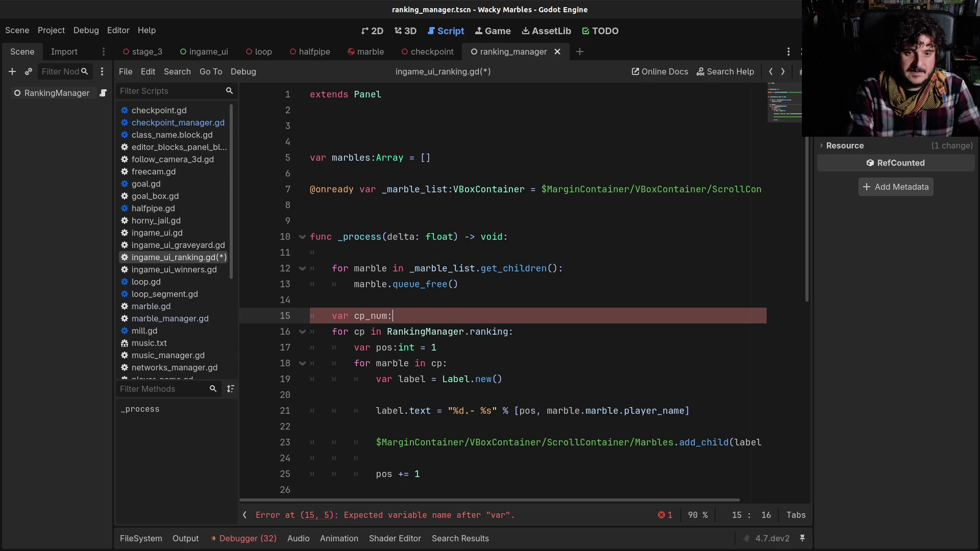
text(int = 0)
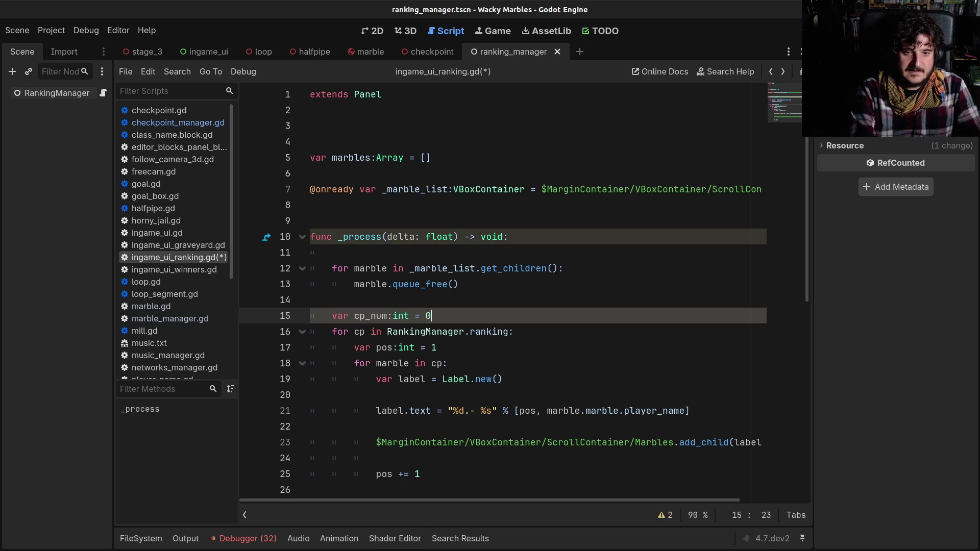
double_click(371, 316)
scroll(394, 372, down, 2)
click(443, 374)
key(Return)
key(Return)
key(BackSpace)
text(cp_num += 1)
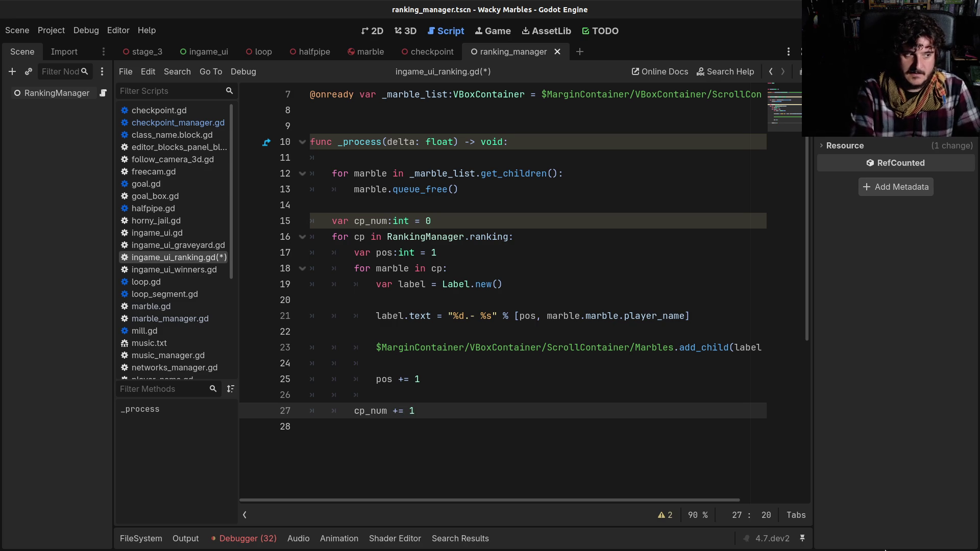
- Change the label format to "%d.- %d.- %s" with cp_num first, then save the script
click(453, 316)
text(%d)
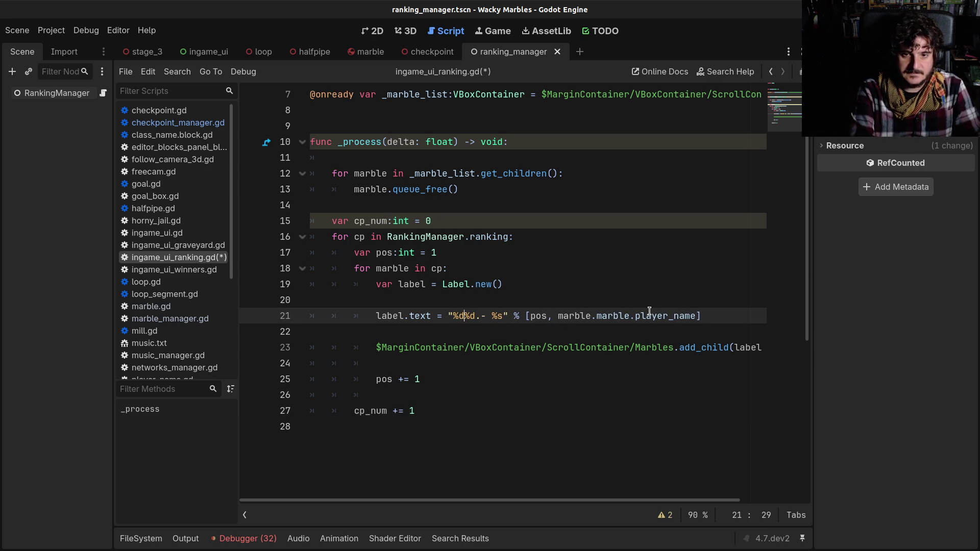
text(. -)
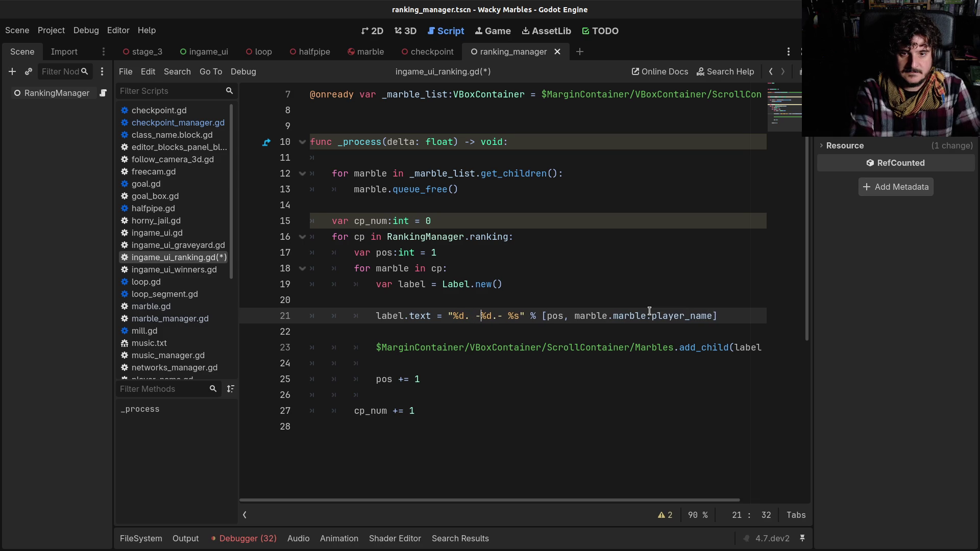
key(Left)
key(Left)
key(Left)
key(BackSpace)
key(Right)
key(Right)
key(Right)
key(Right)
key(Right)
key(Right)
text(cp_num)
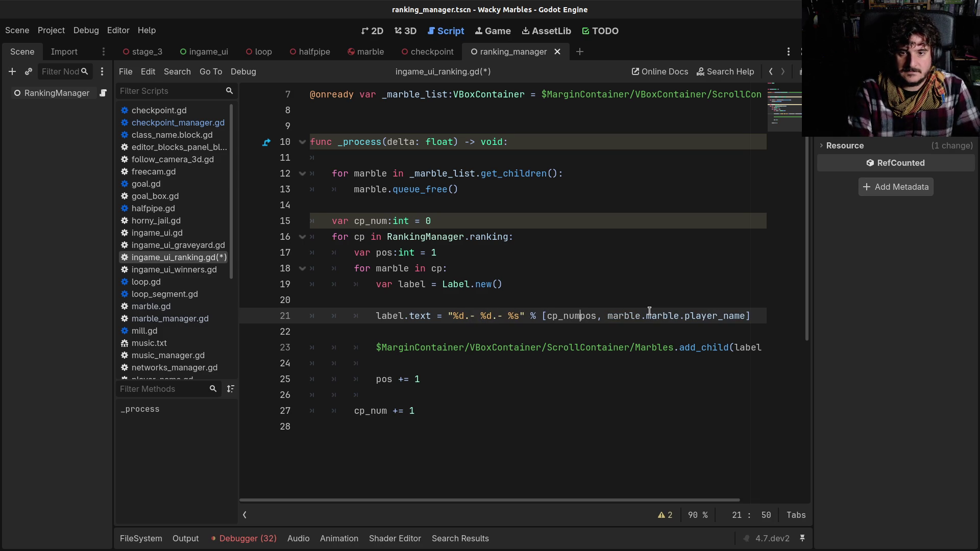
text(,)
key(ctrl+s)
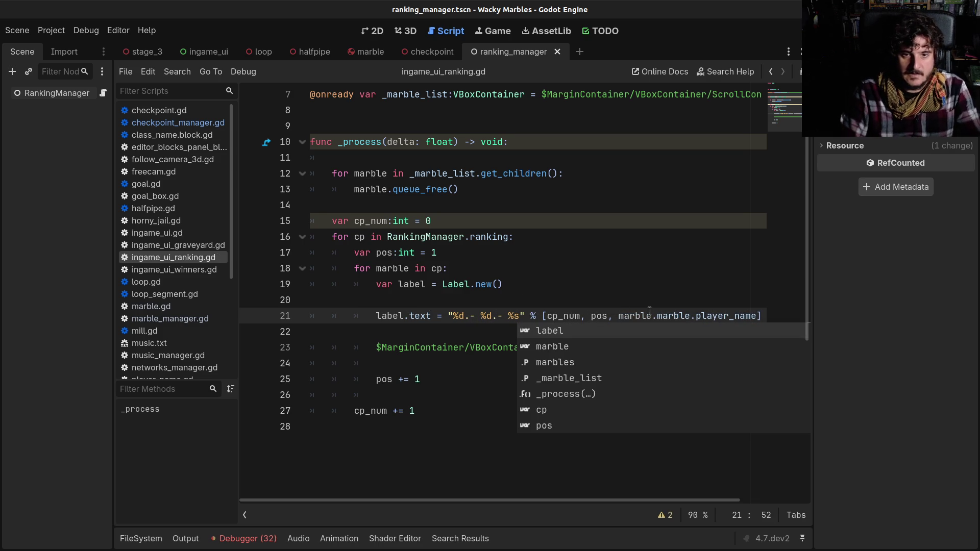
click(446, 264)
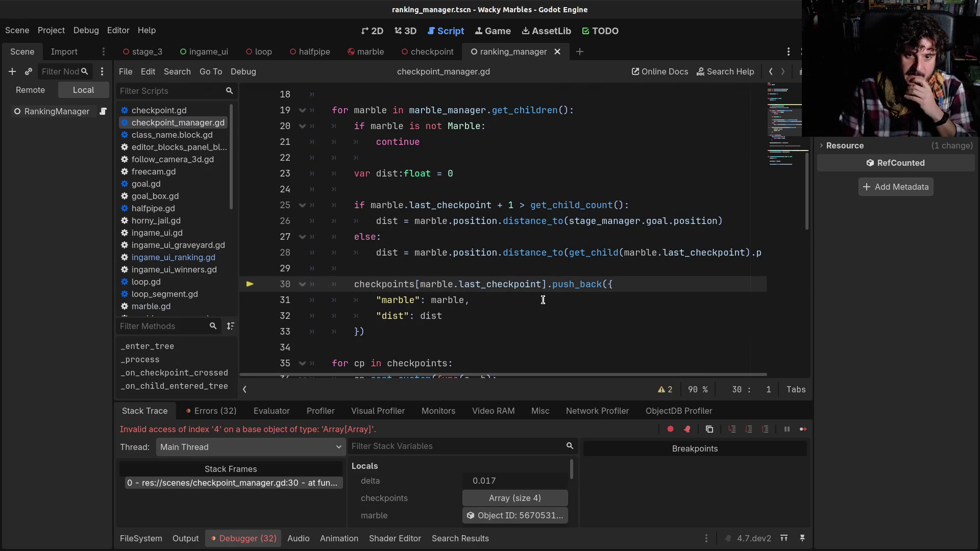
- Examine last_checkpoint on line 30 of checkpoint_manager.gd, then bring the paused game to the front
click(473, 284)
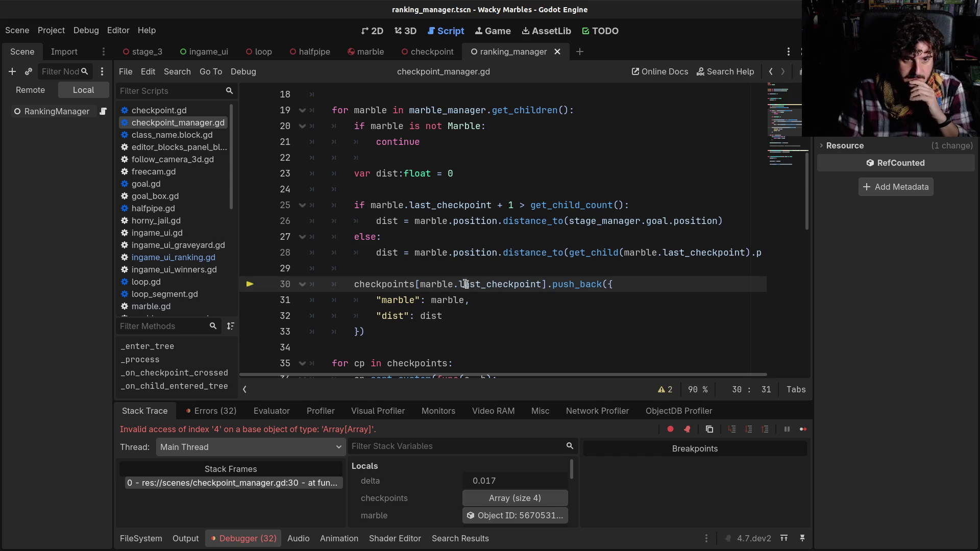
double_click(459, 281)
click(460, 280)
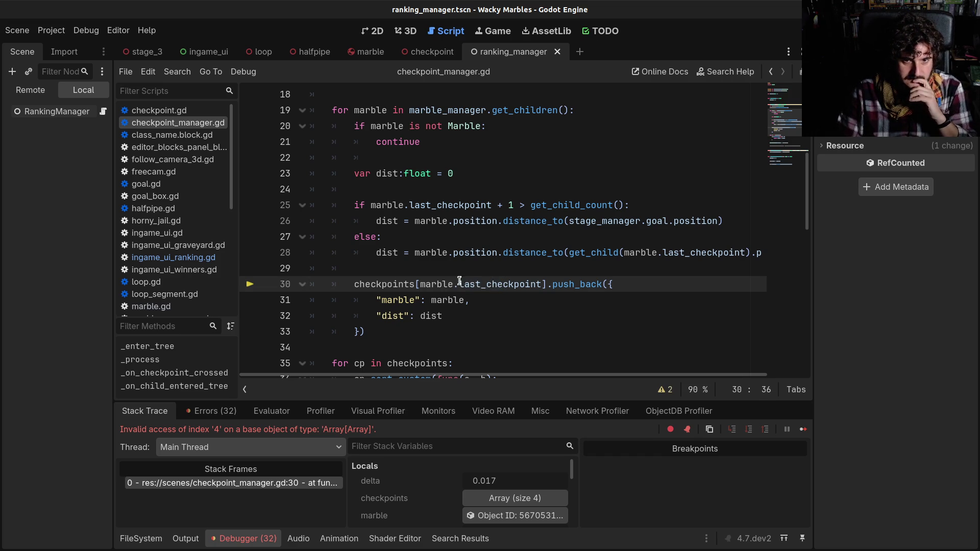
drag(459, 282, 503, 284)
click(503, 285)
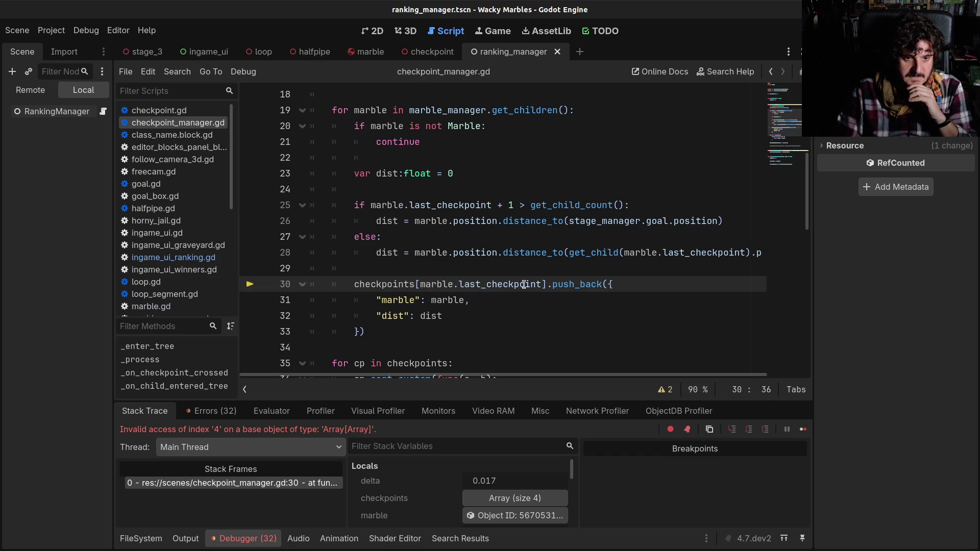
key(alt+Tab)
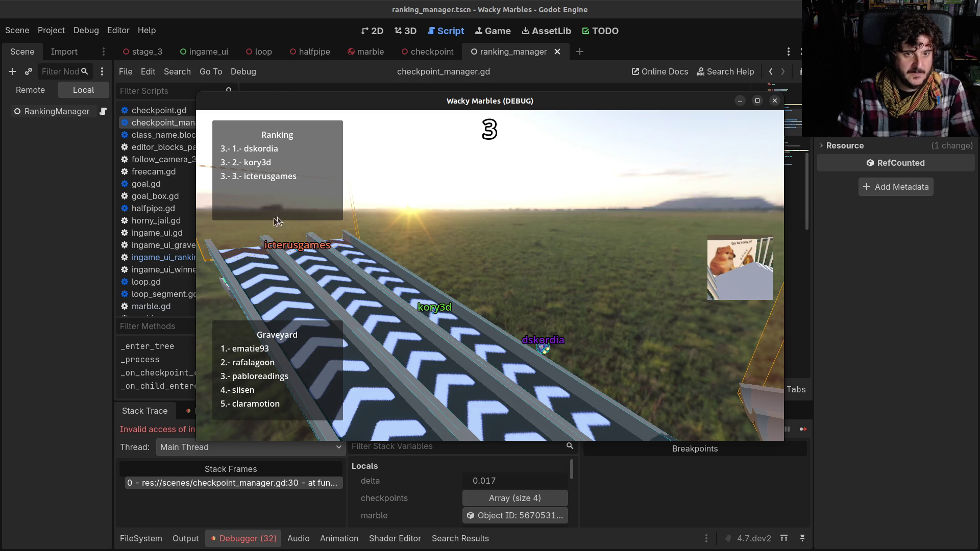
- Stop the game with F8 and return to last_checkpoint on line 30 of checkpoint_manager.gd
key(F8)
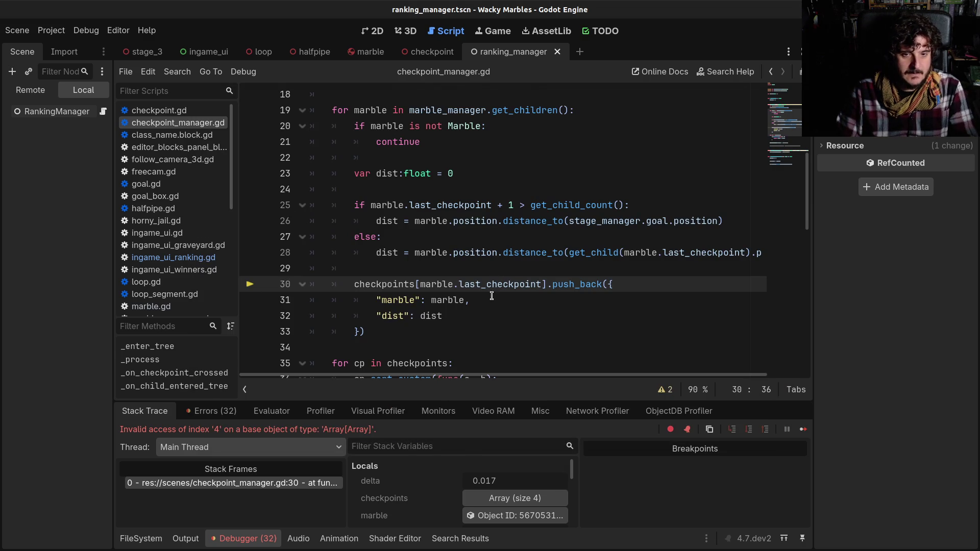
scroll(488, 295, up, 3)
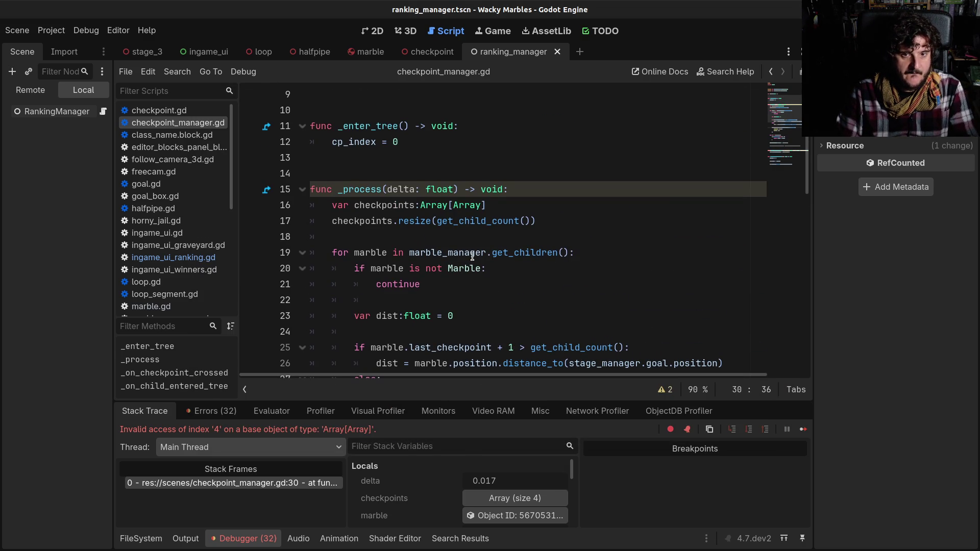
scroll(472, 256, down, 3)
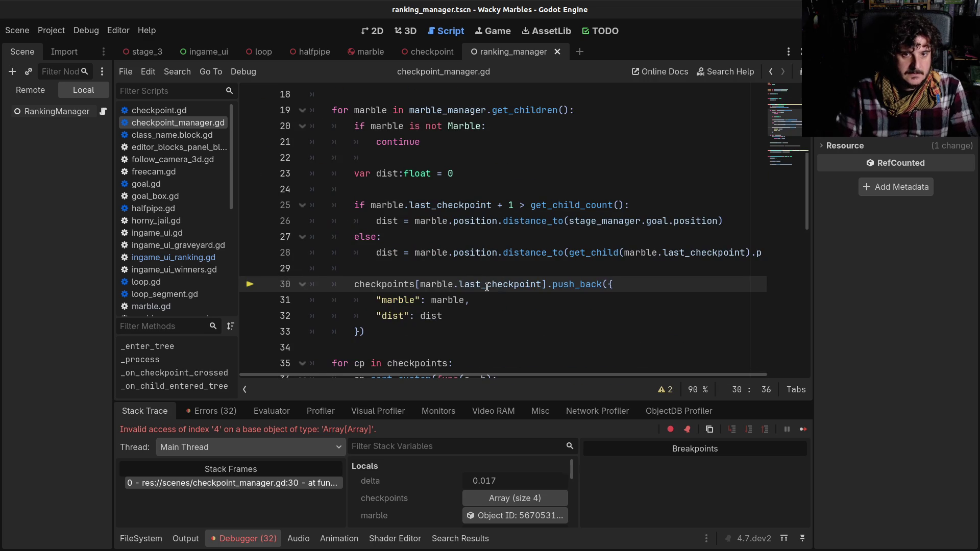
click(541, 285)
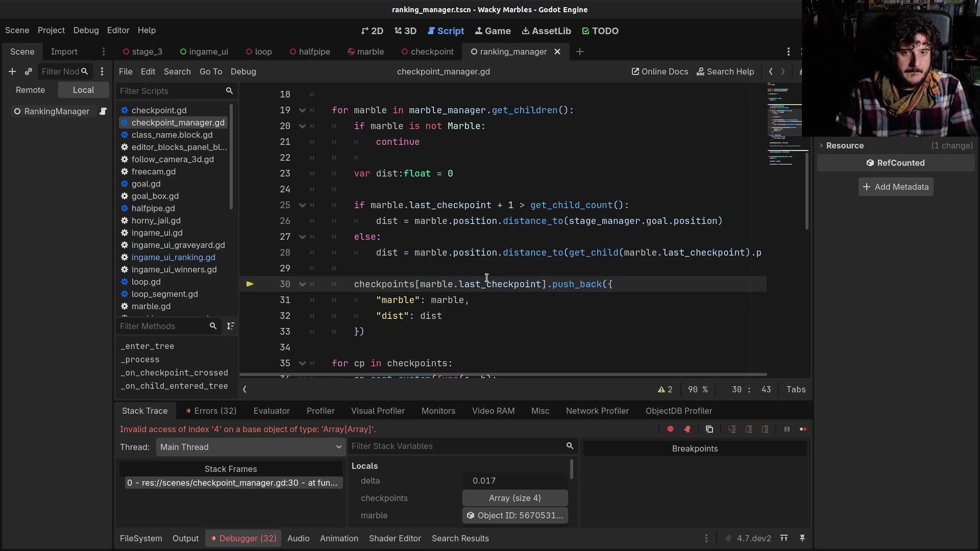
- Inspect the stage_manager value on line 26 and the last_checkpoint + 1 comparison on line 25
scroll(486, 277, up, 1)
scroll(486, 278, up, 1)
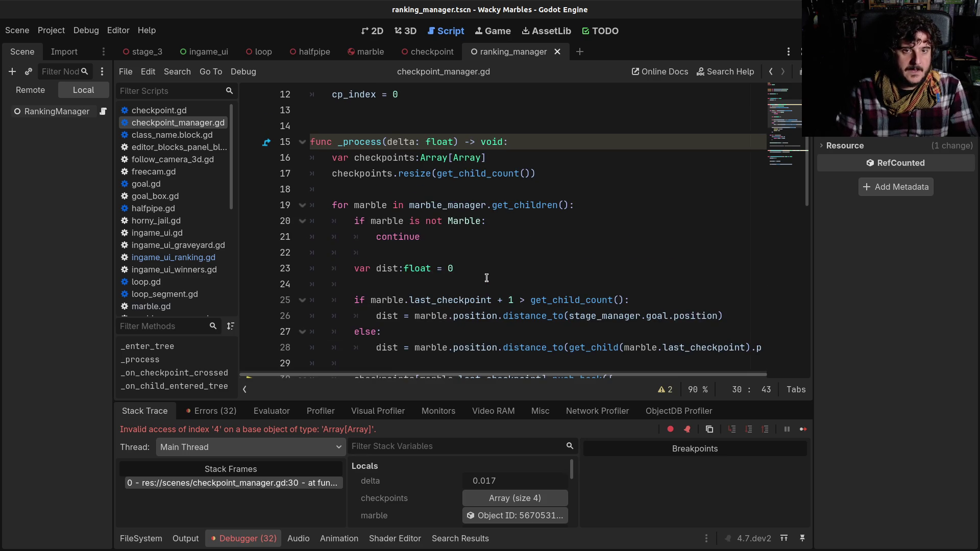
scroll(486, 275, down, 2)
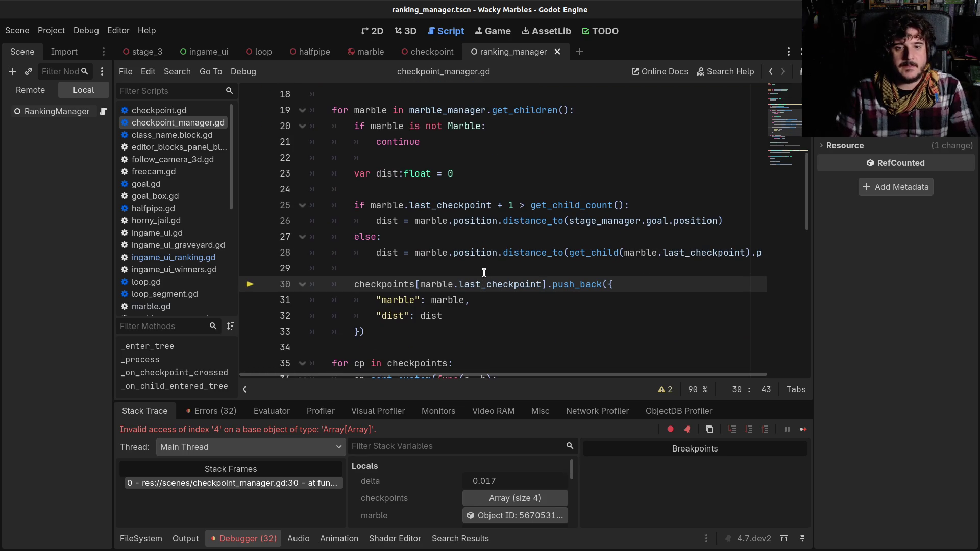
scroll(480, 274, down, 2)
scroll(481, 270, up, 2)
drag(443, 221, 641, 221)
click(642, 221)
mouse_move(638, 221)
drag(415, 205, 517, 207)
click(502, 206)
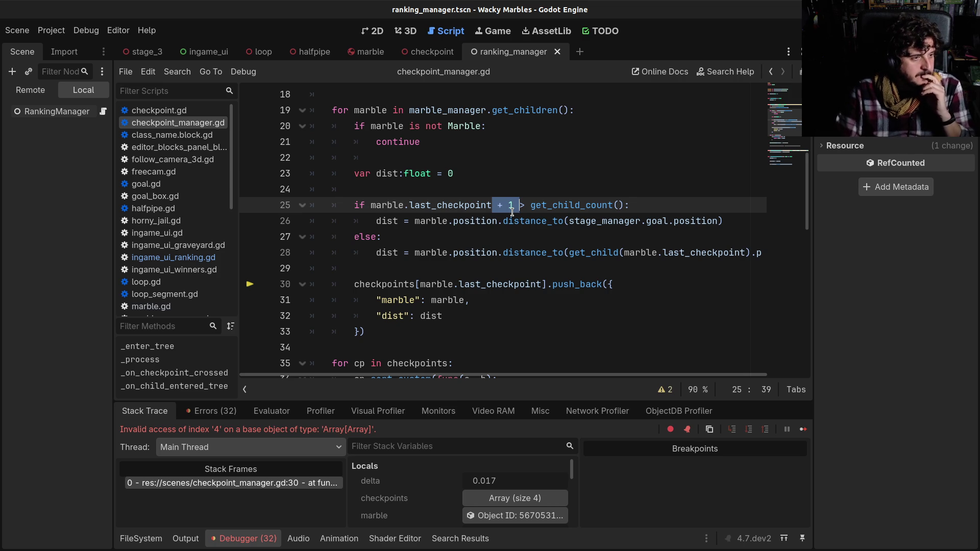
scroll(512, 211, down, 2)
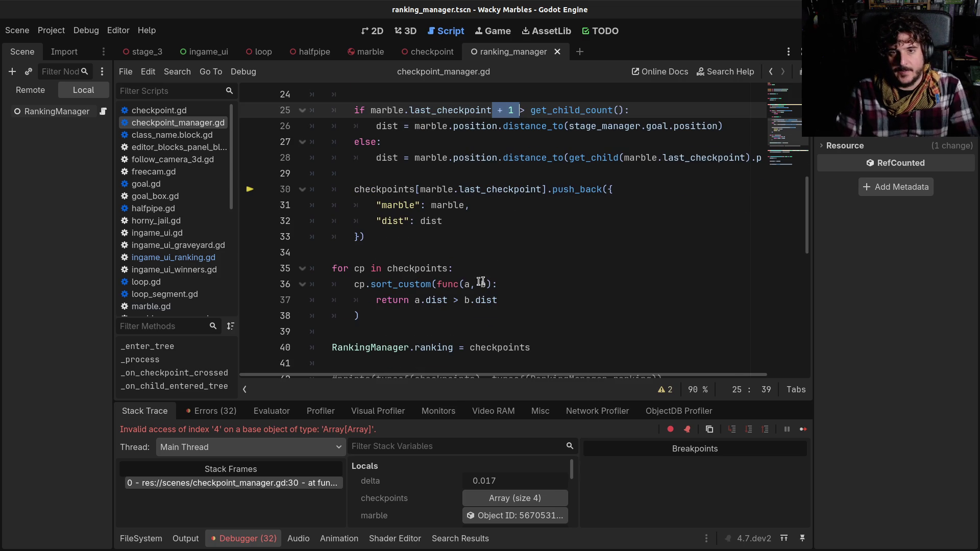
scroll(458, 303, up, 1)
scroll(458, 303, up, 1)
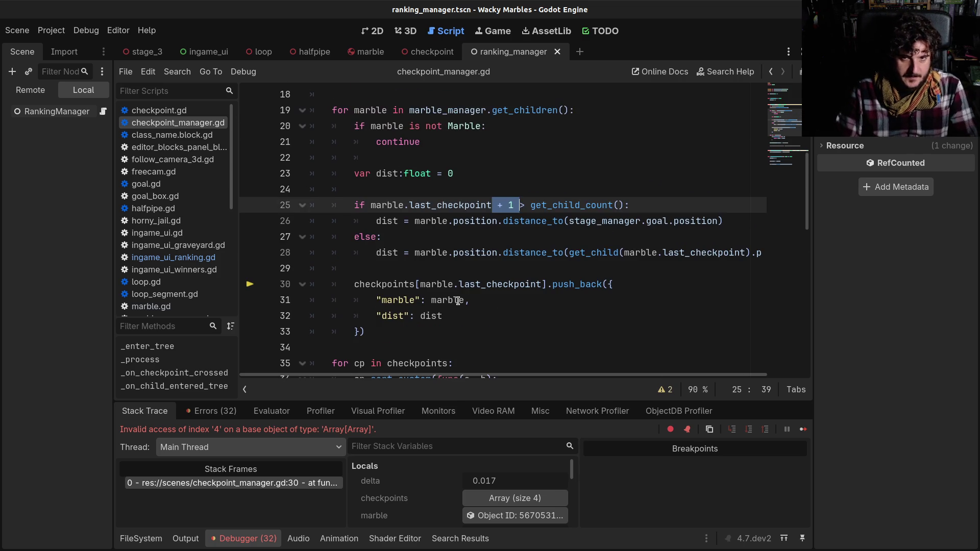
click(466, 268)
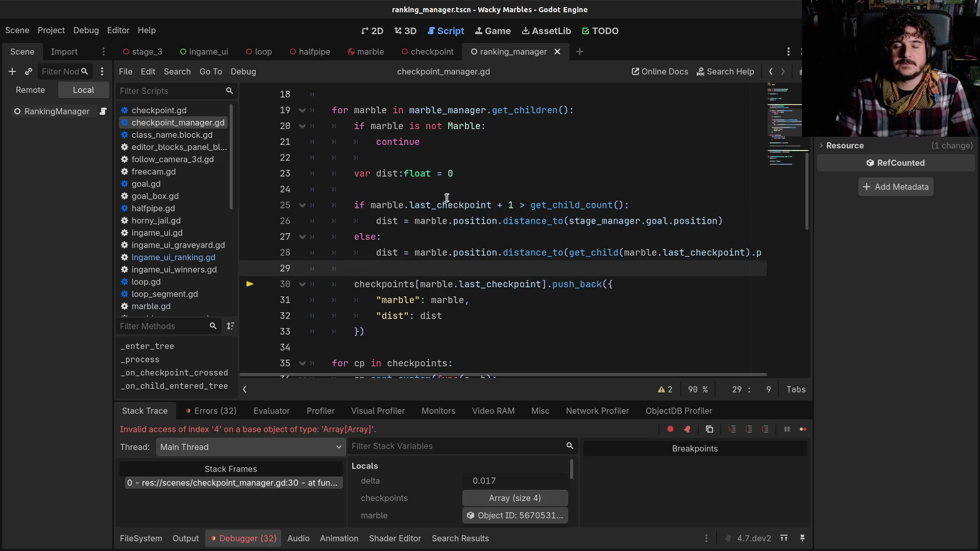
drag(454, 204, 464, 204)
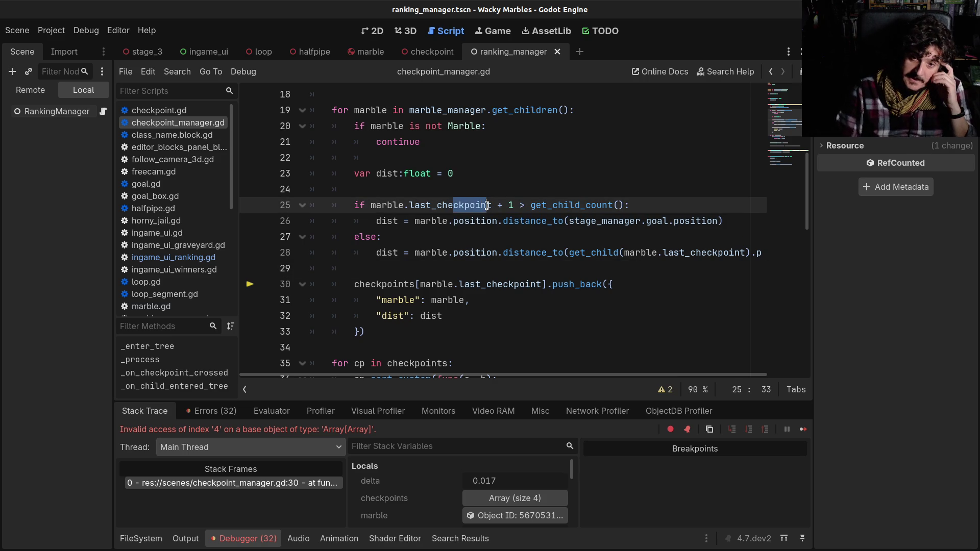
double_click(467, 205)
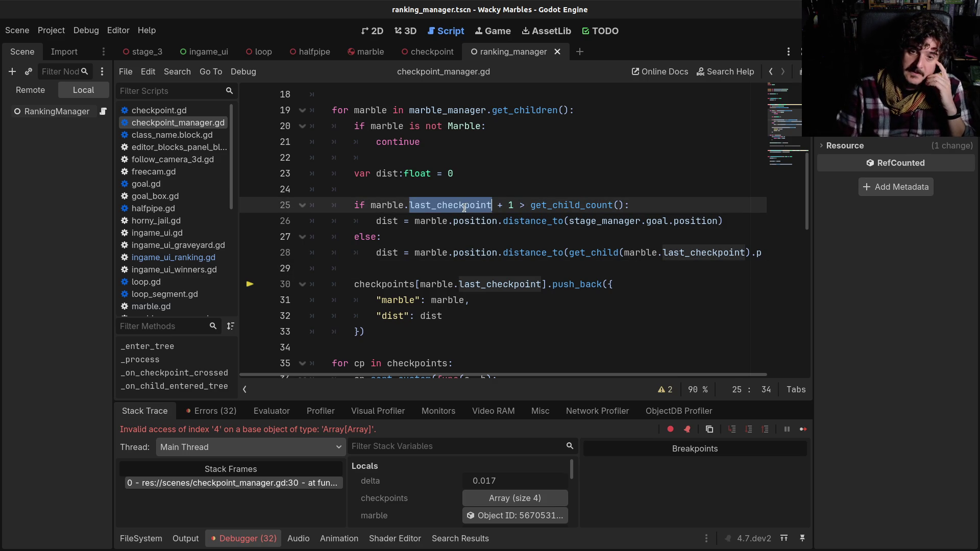
click(472, 204)
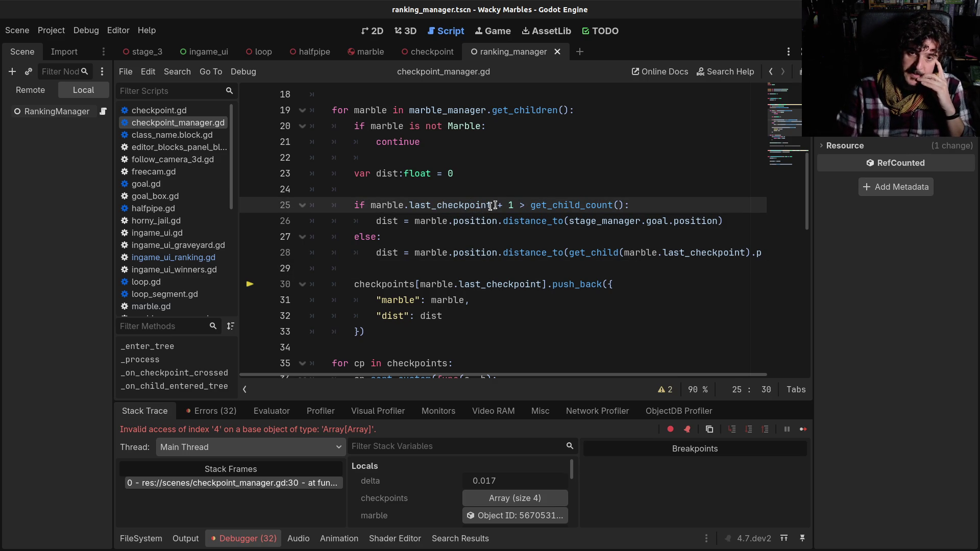
drag(531, 204, 582, 204)
drag(513, 220, 672, 214)
click(672, 214)
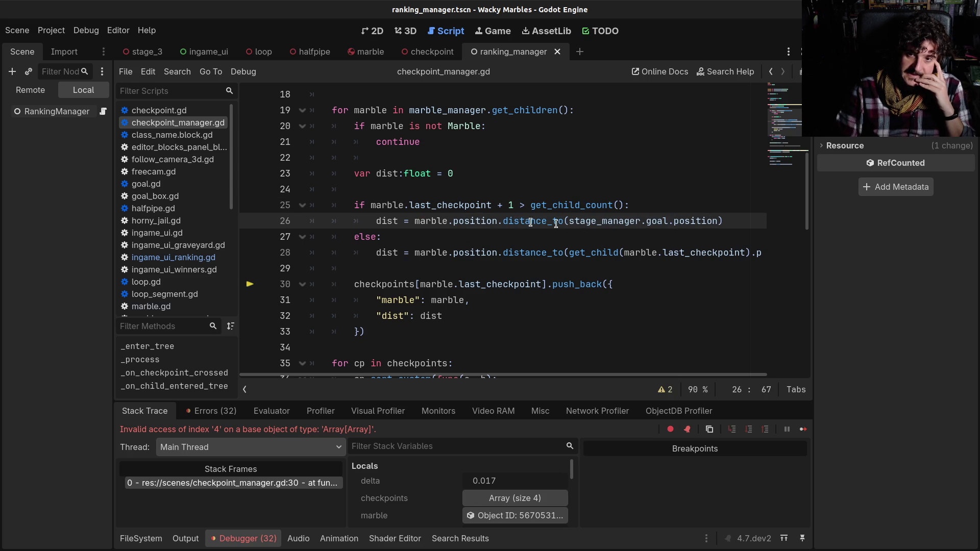
drag(459, 220, 651, 220)
click(740, 222)
drag(412, 220, 465, 220)
drag(533, 220, 667, 220)
click(526, 220)
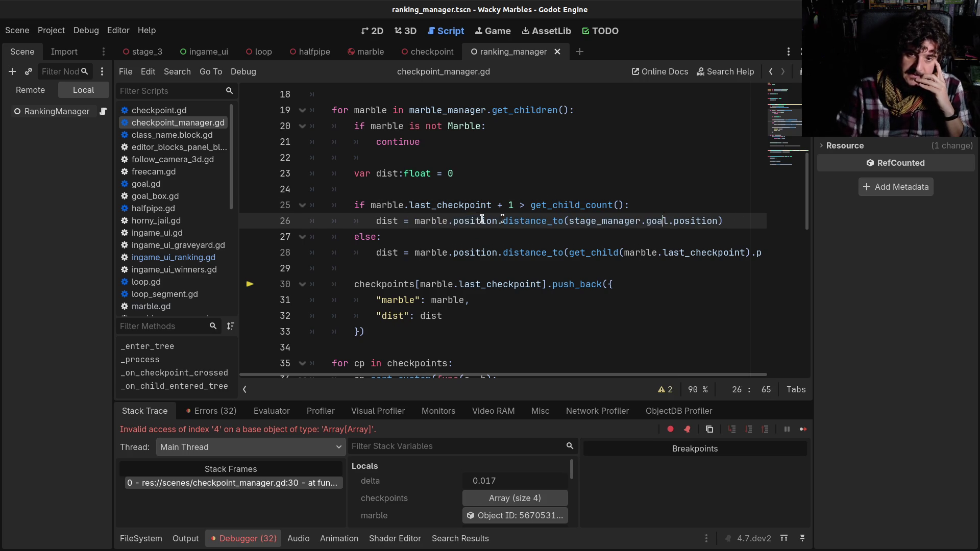
drag(437, 205, 497, 205)
shift+click(565, 220)
click(564, 207)
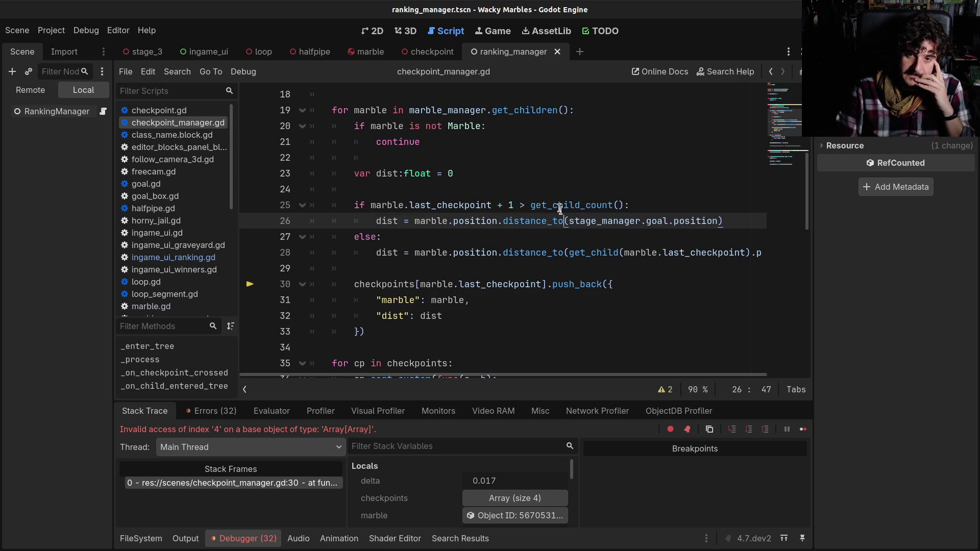
double_click(565, 206)
double_click(463, 204)
scroll(453, 291, down, 1)
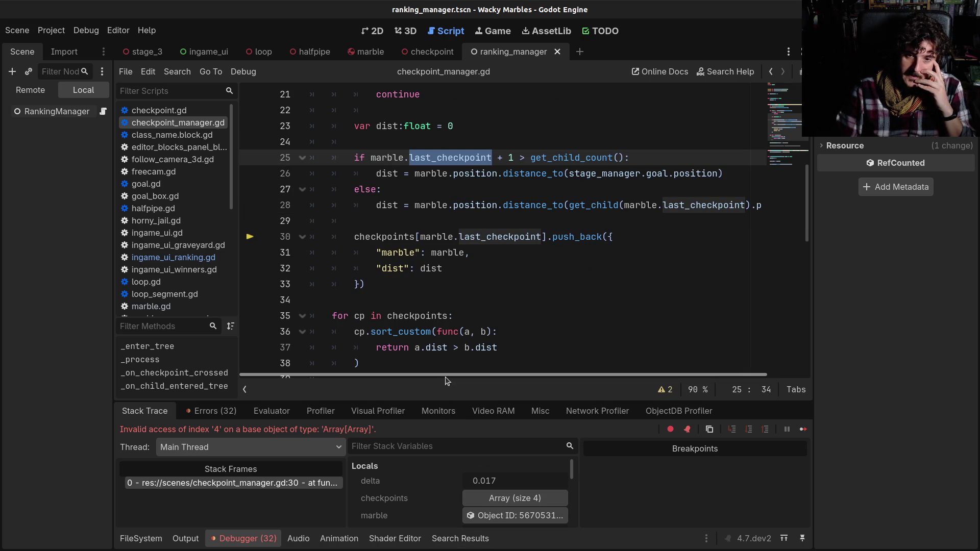
drag(435, 401, 435, 281)
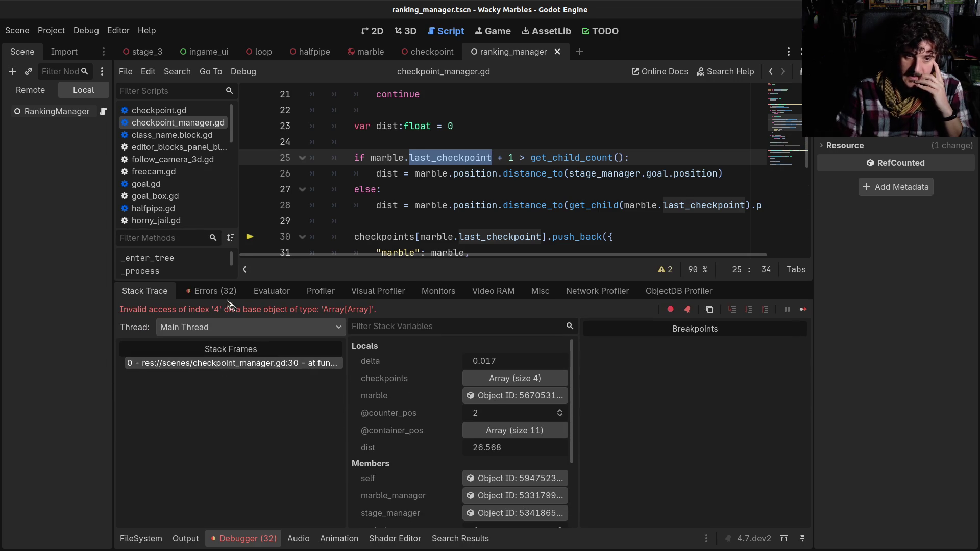
- Insert '- 1' after last_checkpoint in the push_back call on line 30
scroll(581, 205, down, 2)
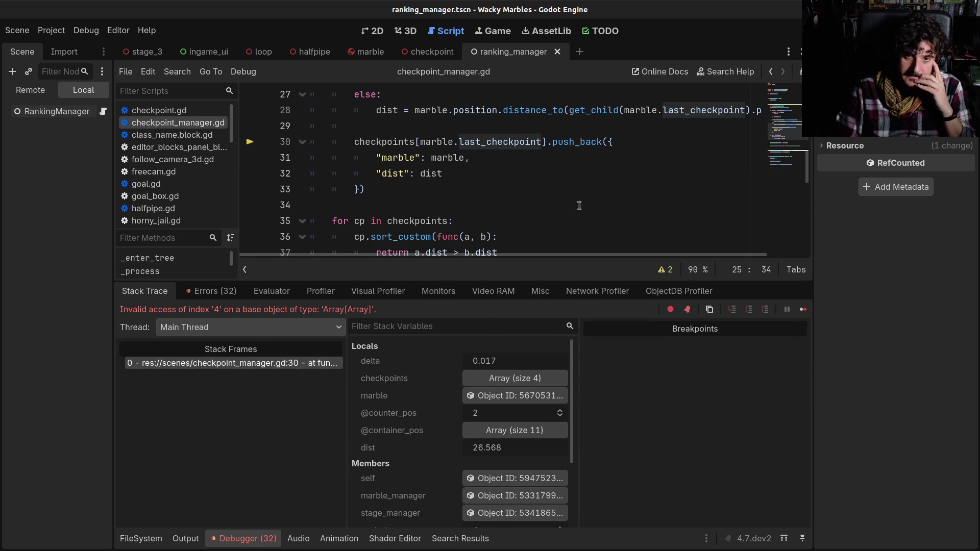
drag(437, 142, 516, 150)
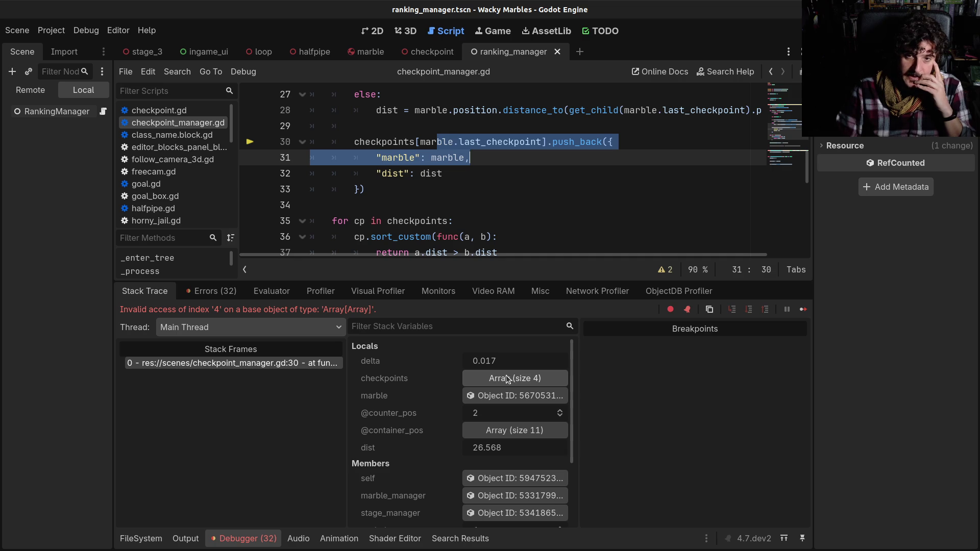
click(472, 172)
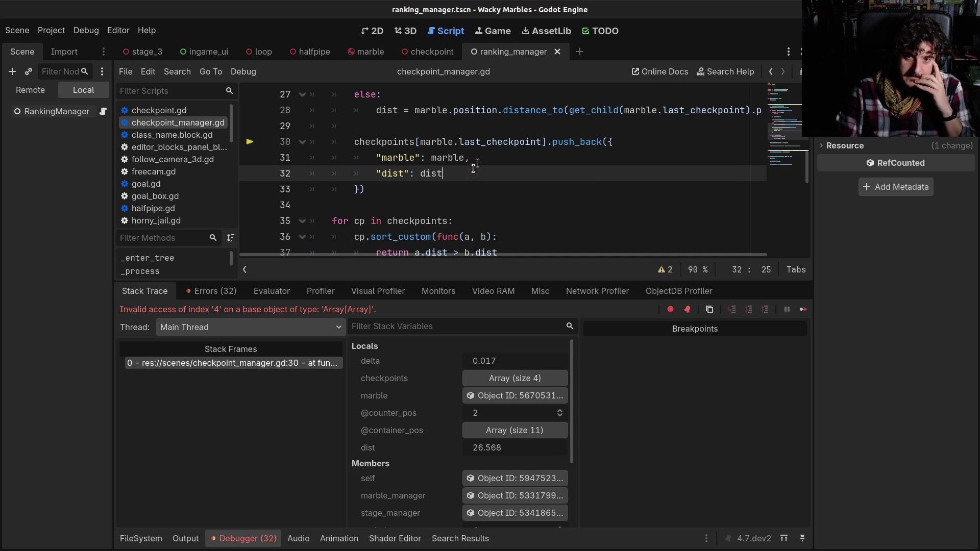
click(542, 141)
text(- 1)
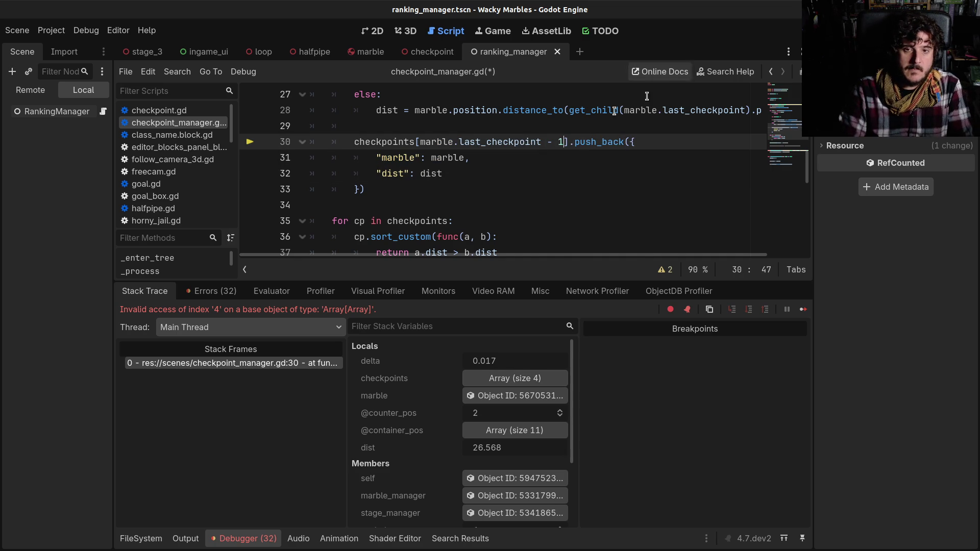
scroll(576, 124, up, 3)
scroll(576, 124, down, 2)
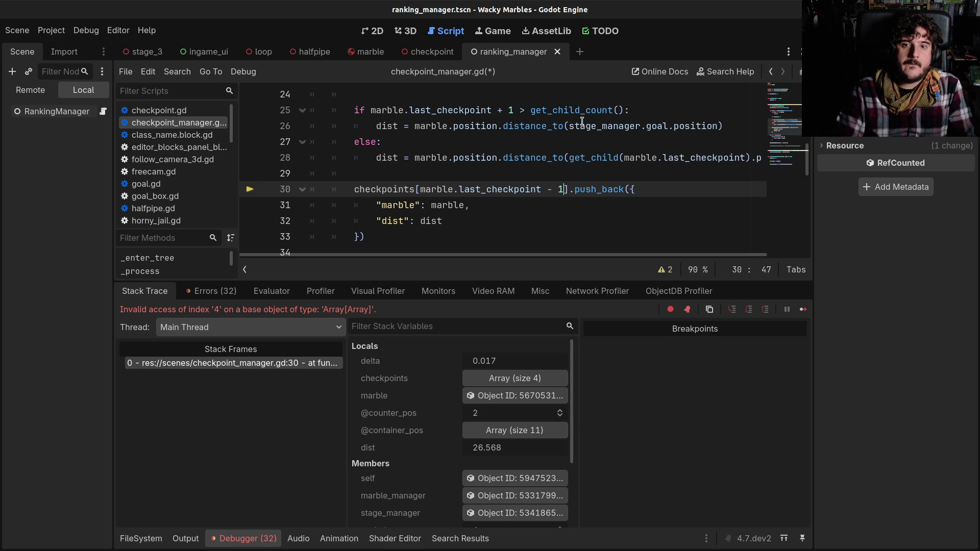
- Append '+ 1' to the end of line 17 and save checkpoint_manager.gd
mouse_move(582, 121)
scroll(578, 126, up, 2)
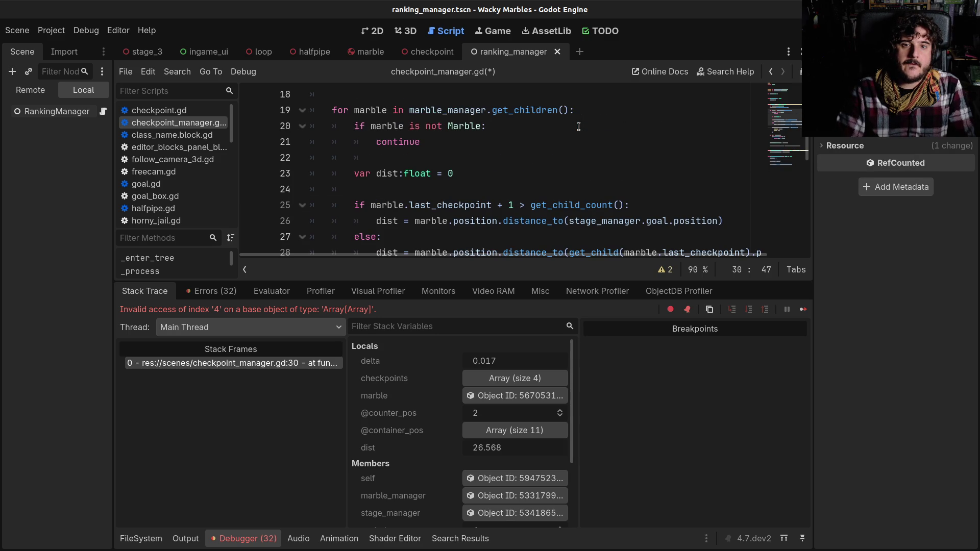
scroll(578, 126, down, 2)
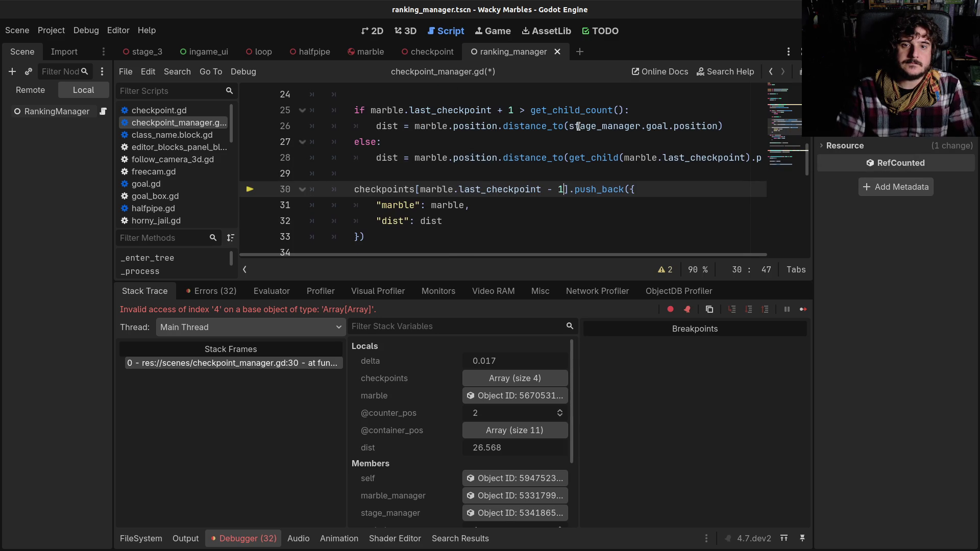
scroll(578, 126, up, 3)
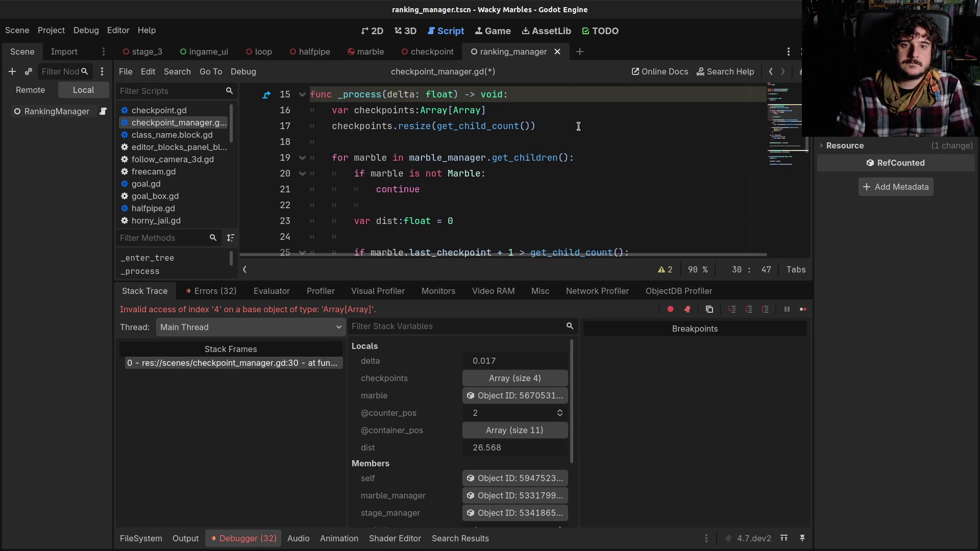
click(577, 128)
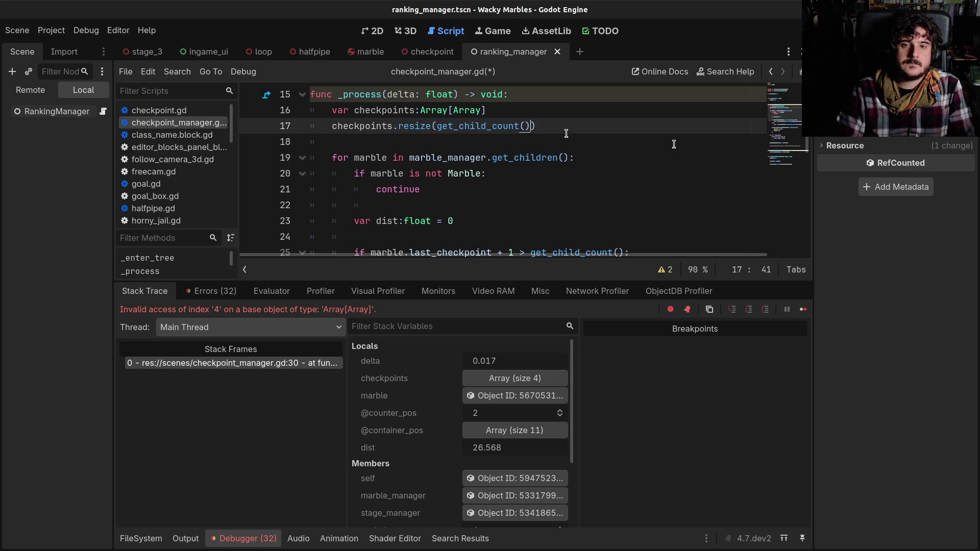
text(+ 1)
key(ctrl+s)
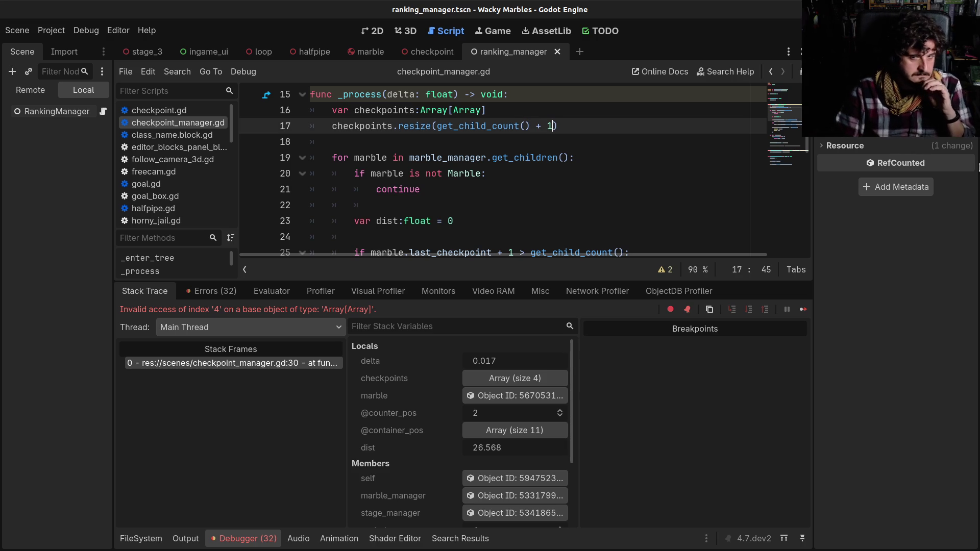
- Delete the '- 1' so line 30 indexes checkpoints[marble.last_checkpoint]
scroll(527, 173, down, 5)
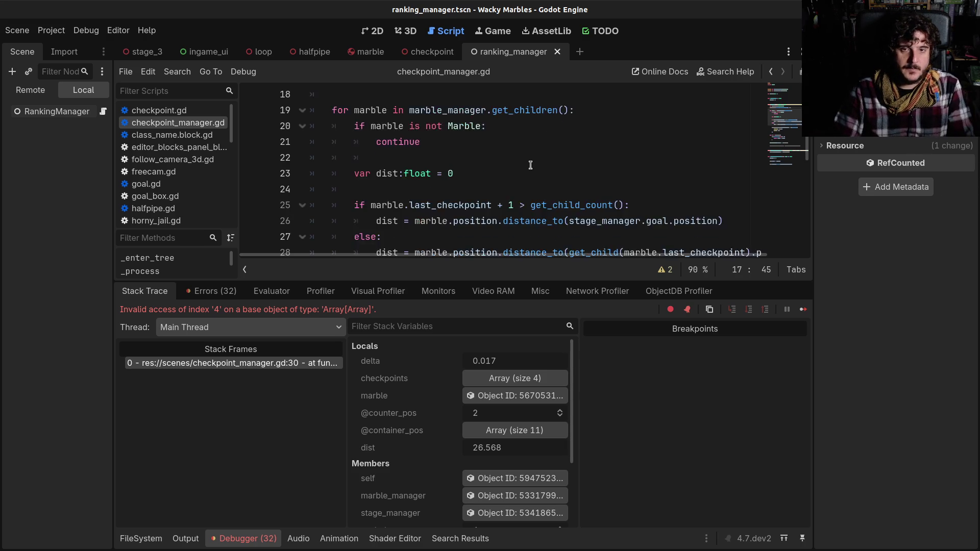
scroll(528, 173, up, 1)
scroll(528, 172, up, 3)
scroll(521, 185, down, 5)
scroll(519, 186, down, 1)
scroll(519, 187, up, 3)
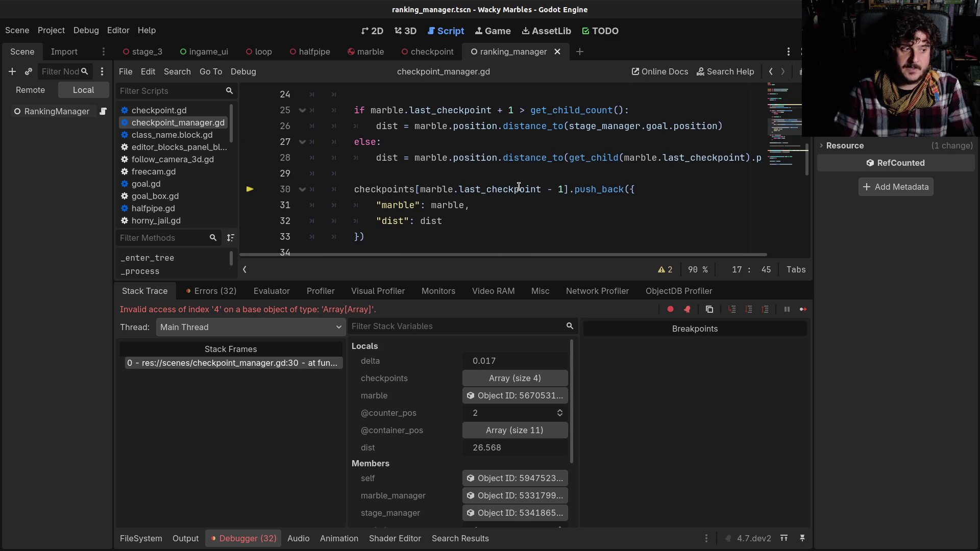
click(541, 189)
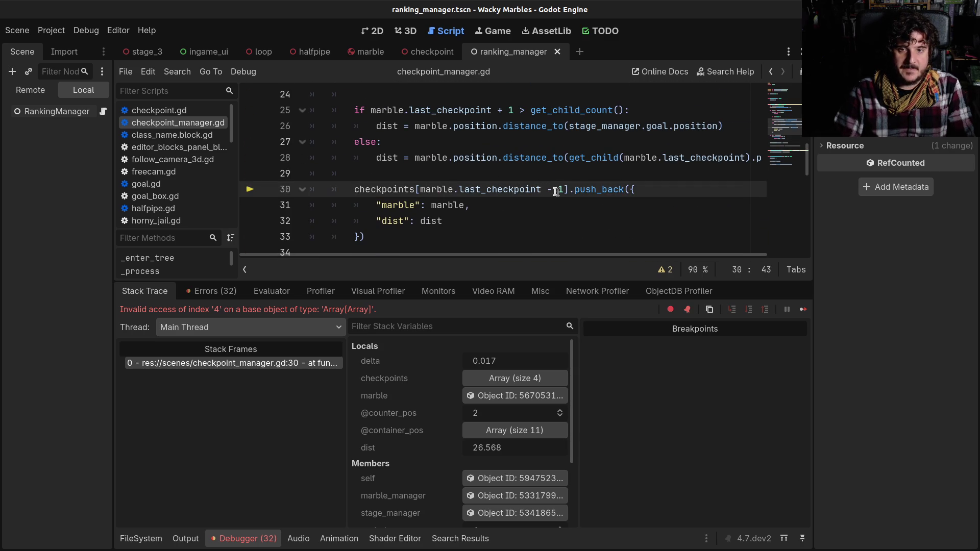
shift+click(563, 189)
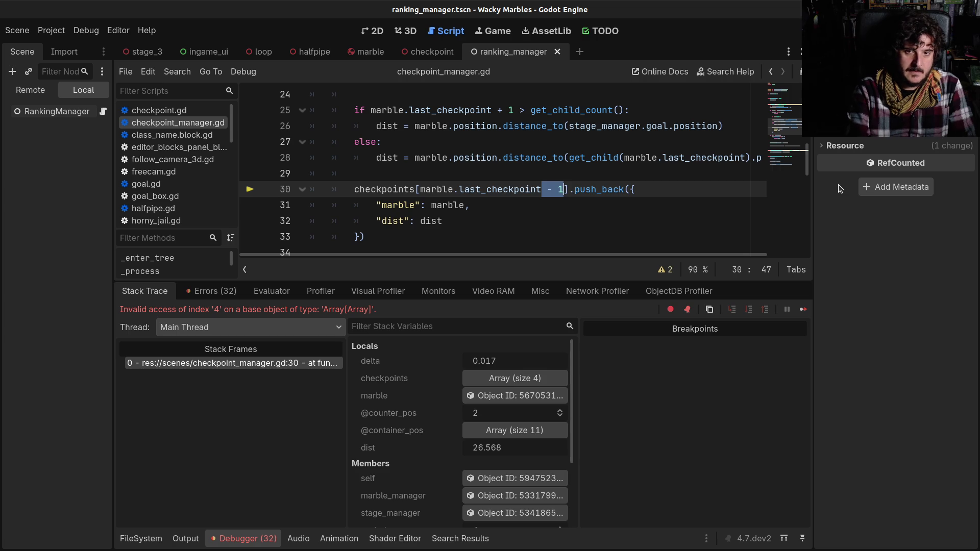
key(BackSpace)
- Review the code surrounding the push_back call on line 30
scroll(543, 166, down, 2)
scroll(544, 166, down, 2)
scroll(466, 177, up, 5)
scroll(466, 177, up, 4)
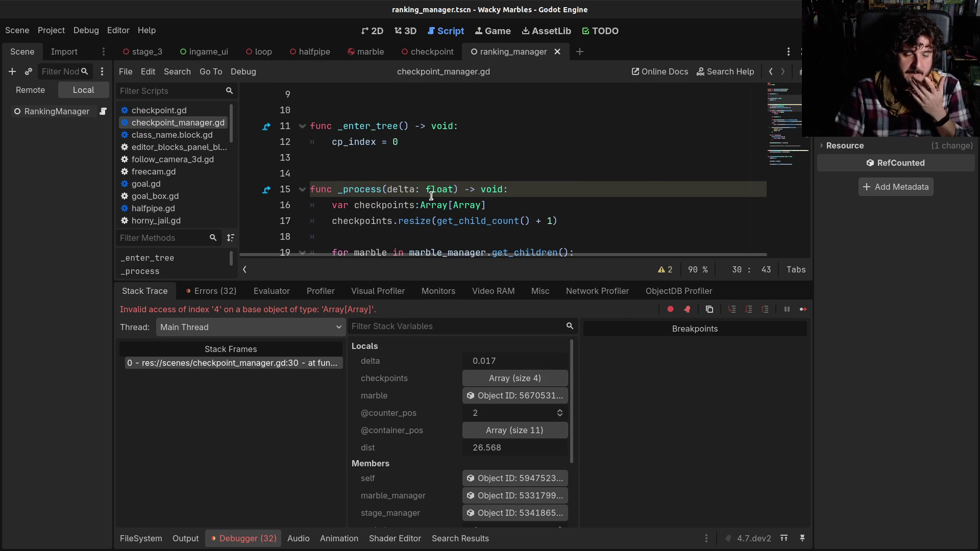
drag(437, 220, 551, 221)
scroll(549, 221, down, 7)
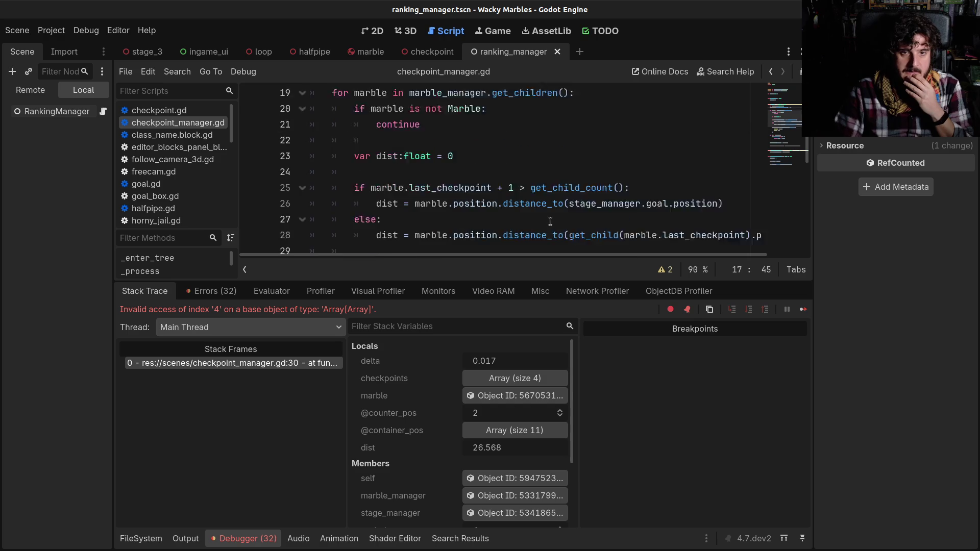
scroll(548, 219, up, 3)
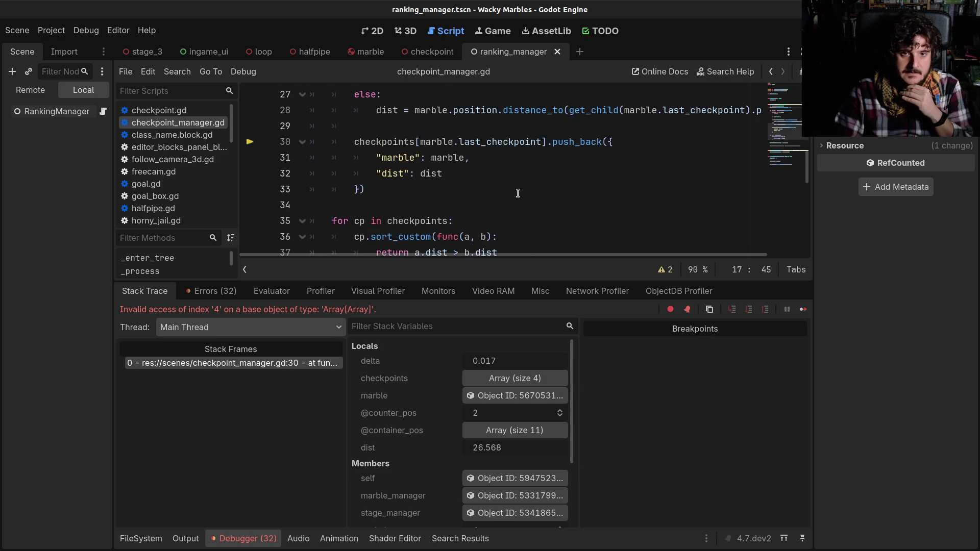
click(516, 236)
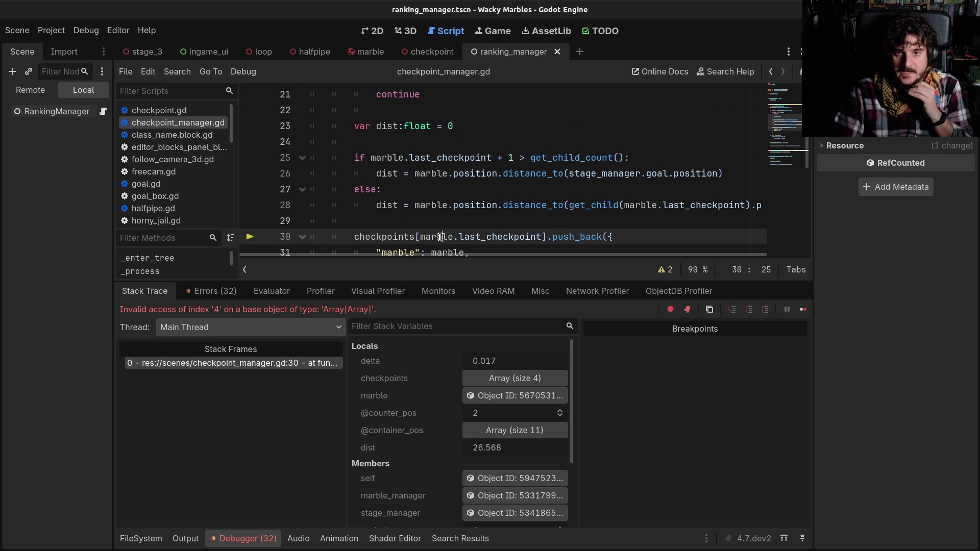
scroll(534, 227, down, 1)
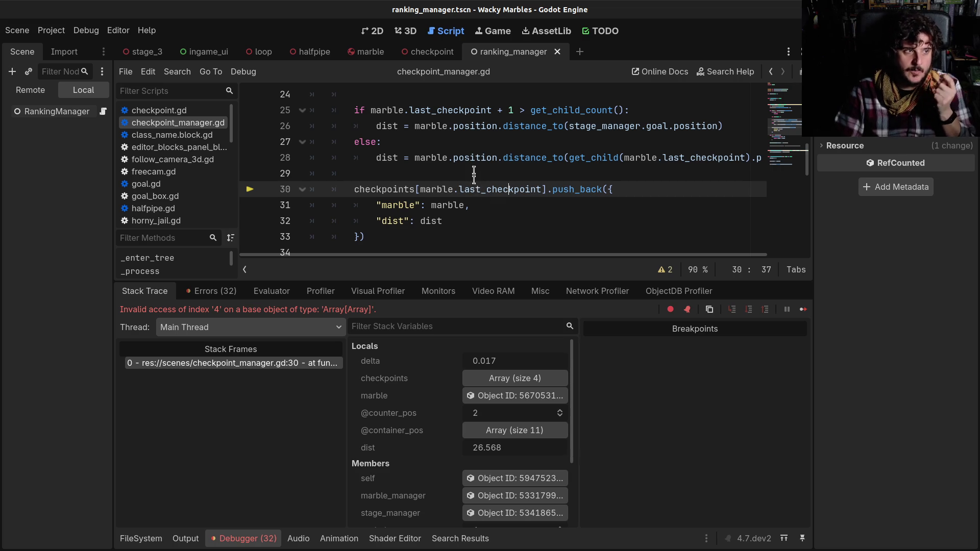
click(490, 190)
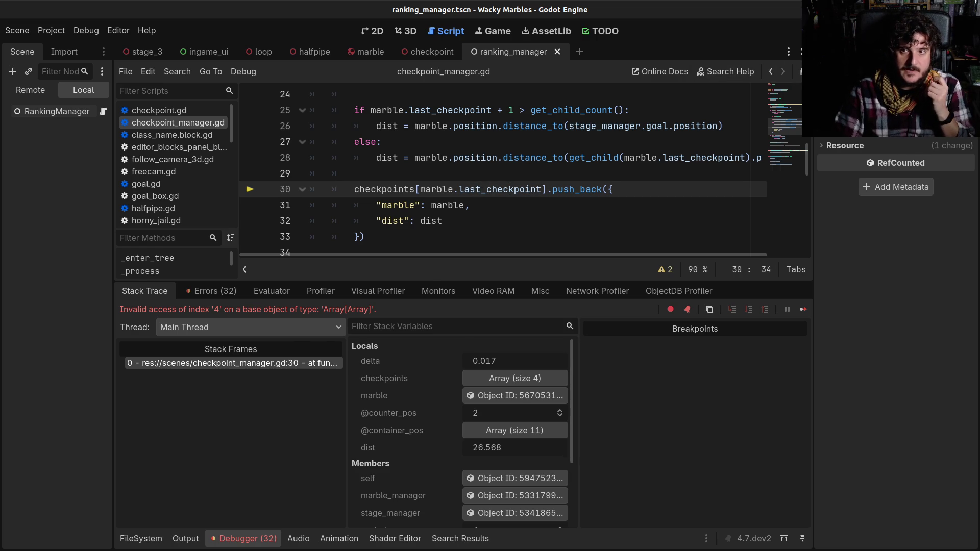
- Hide the debugger panel with F8 and select the push_back block on lines 30–32
key(F8)
click(377, 190)
click(446, 205)
click(439, 189)
click(423, 189)
mouse_move(404, 189)
mouse_down()
mouse_move(453, 194)
mouse_move(471, 229)
mouse_up()
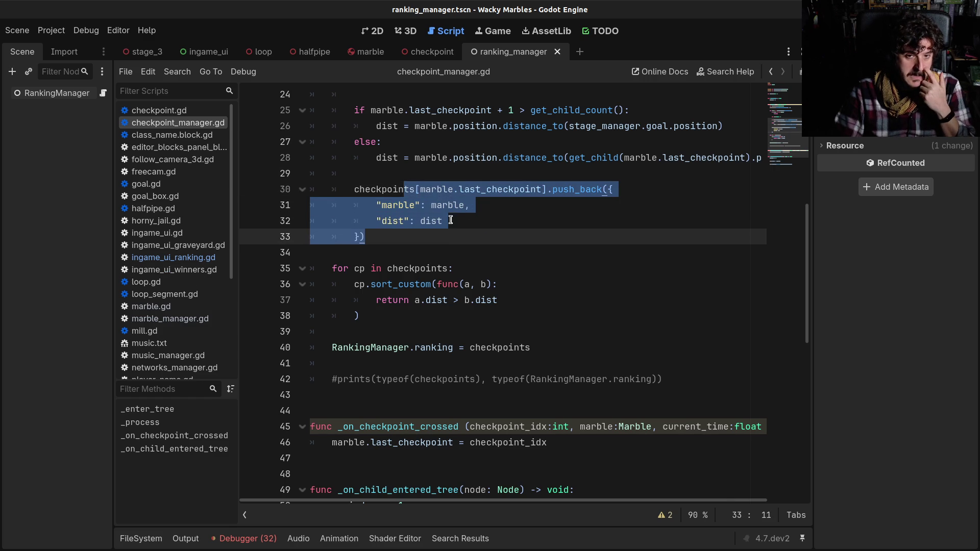
- Clear the selection, then pick ingame_ui_ranking.gd from the scripts list and go to line 19
click(448, 220)
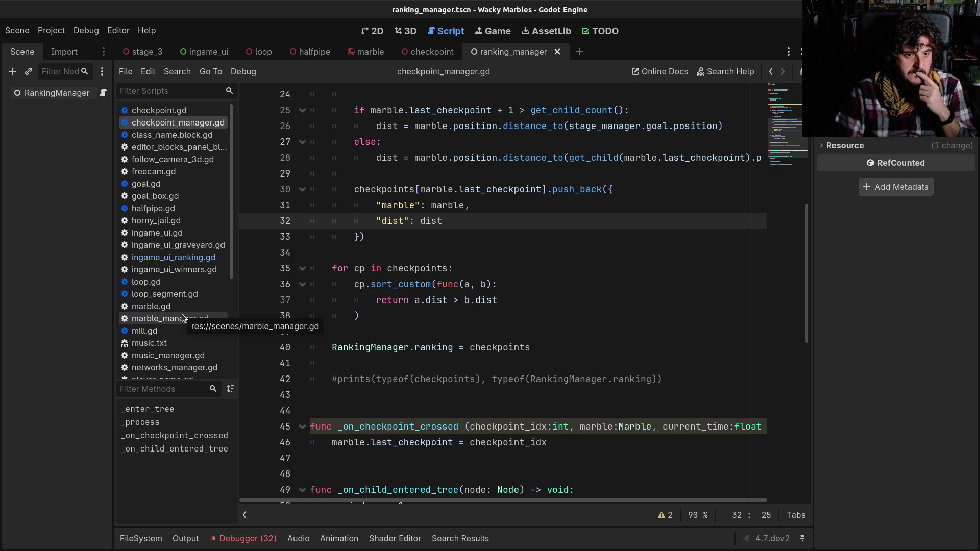
scroll(180, 307, down, 5)
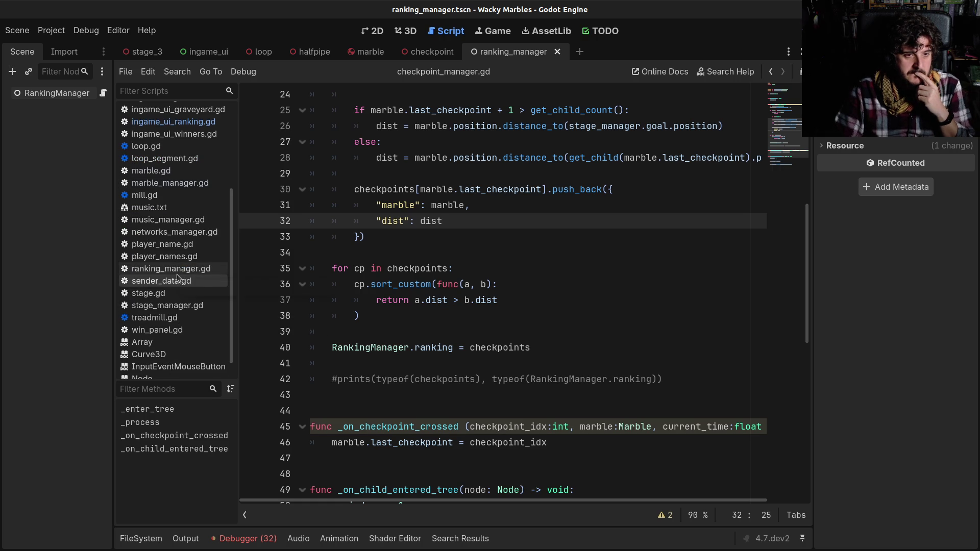
scroll(176, 274, up, 3)
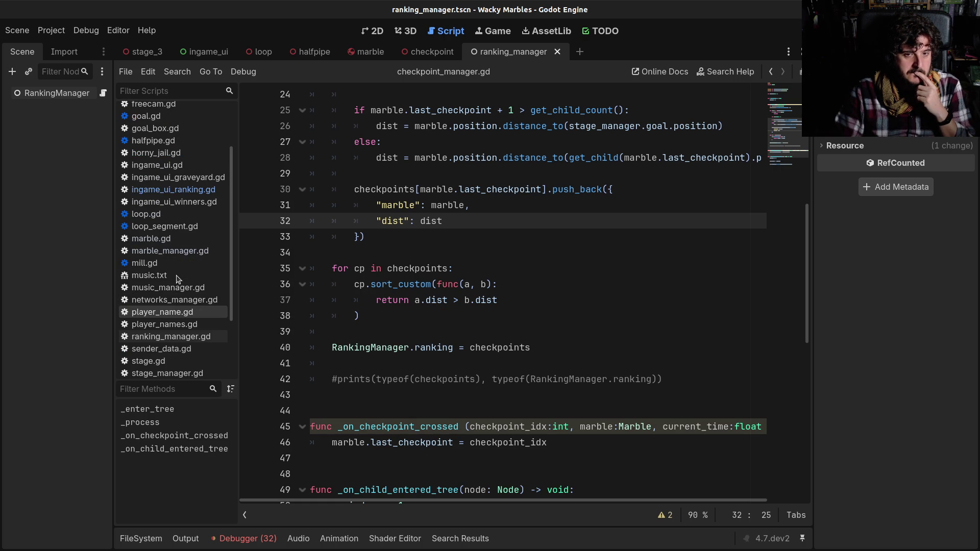
scroll(179, 278, up, 2)
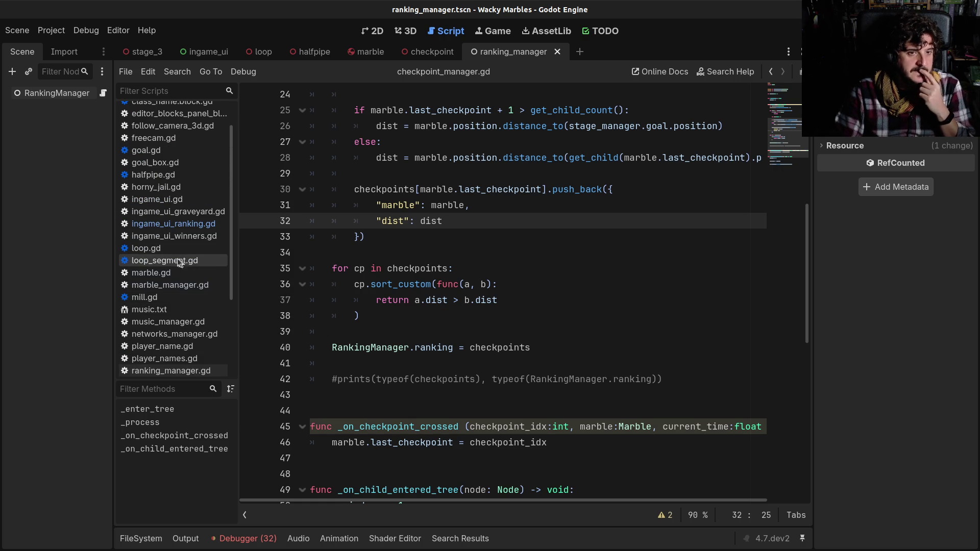
scroll(178, 235, up, 2)
click(182, 269)
click(174, 257)
click(556, 284)
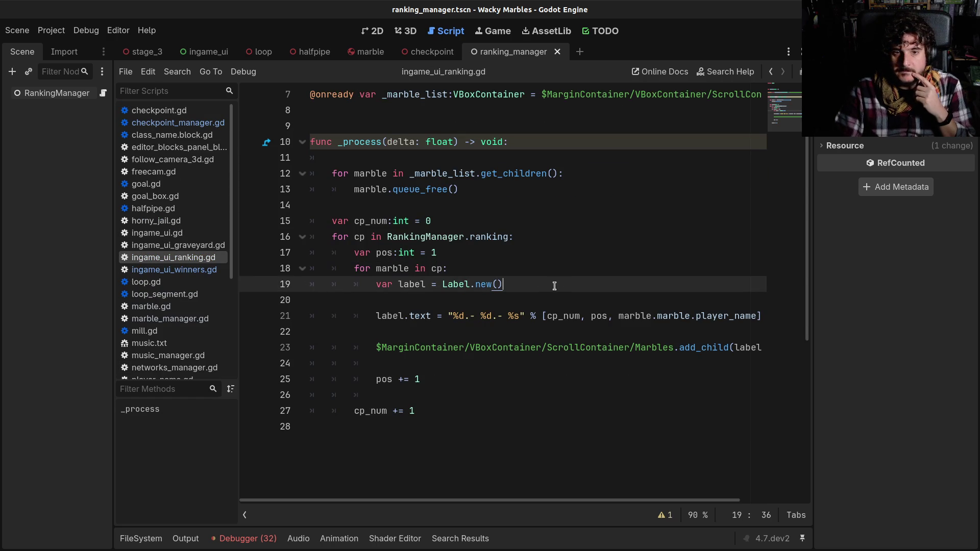
- Inspect the ranking loop and the RankingManager.ranking documentation on line 16
click(375, 268)
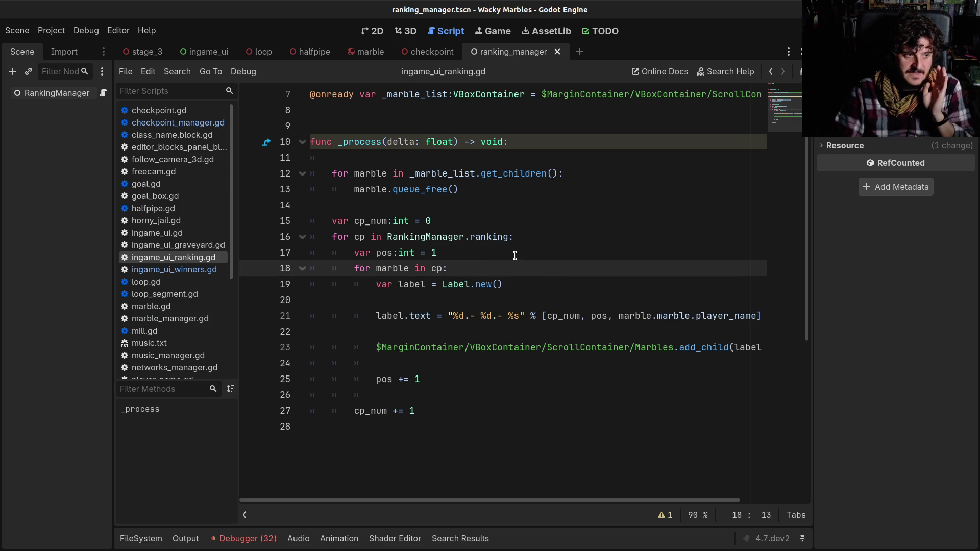
drag(455, 259, 457, 242)
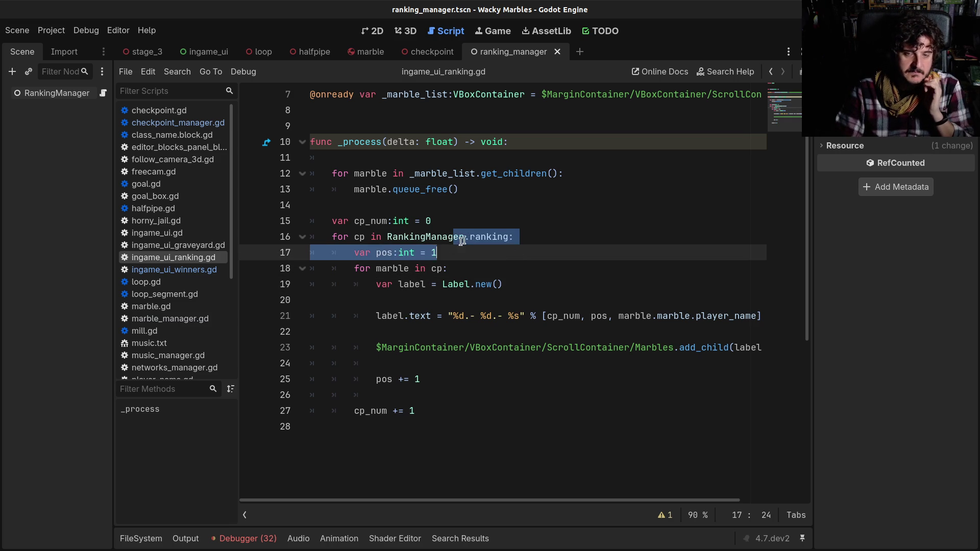
click(474, 237)
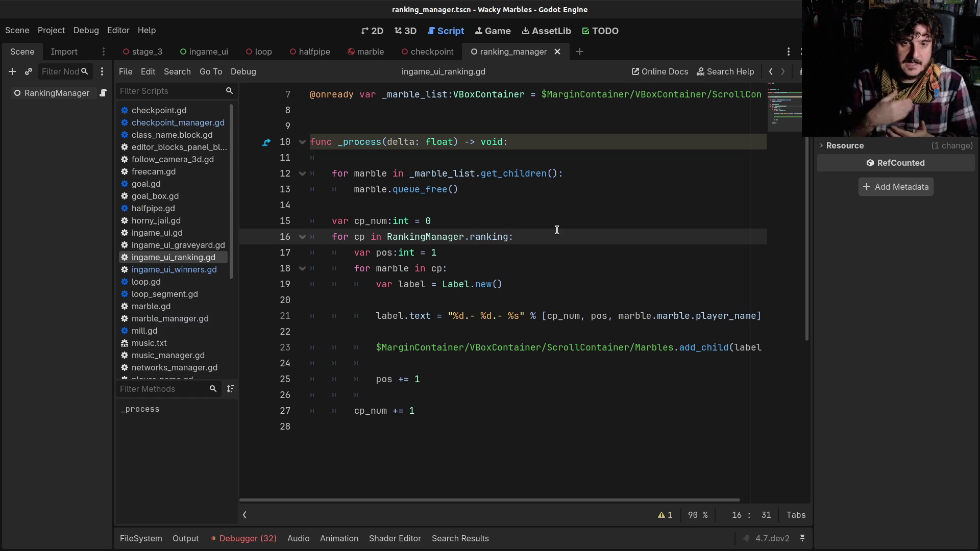
drag(387, 237, 503, 237)
click(501, 236)
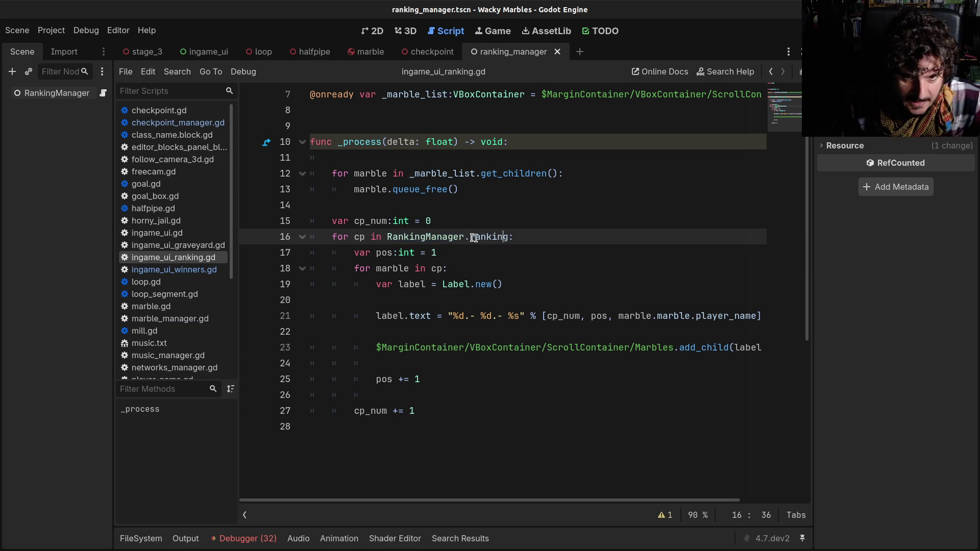
drag(388, 236, 508, 235)
- Add and remove a line after cp_num, then open ranking_manager.gd from the RankingManager node
click(508, 222)
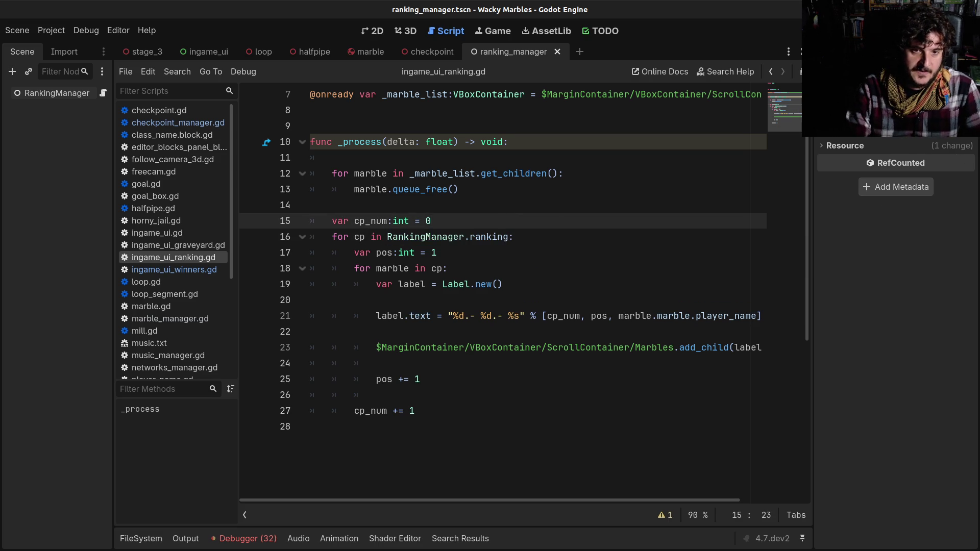
key(Return)
text(R)
key(BackSpace)
key(BackSpace)
key(BackSpace)
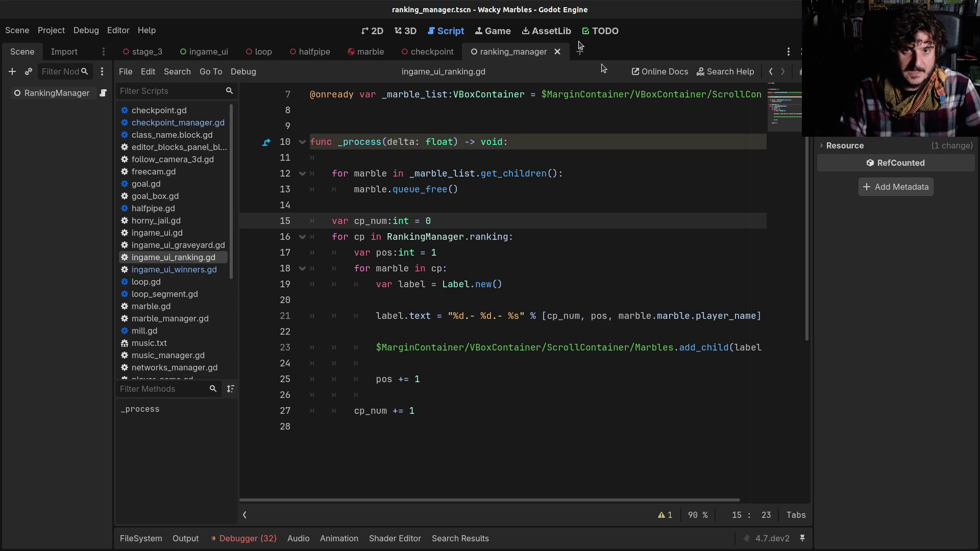
click(103, 93)
click(351, 157)
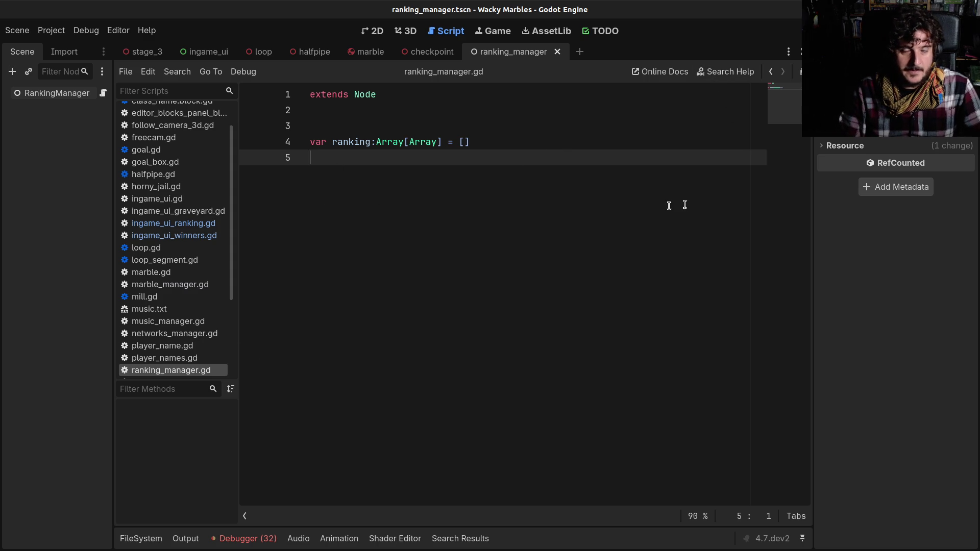
- Start a set(value): setter on a new line under the ranking declaration
click(539, 146)
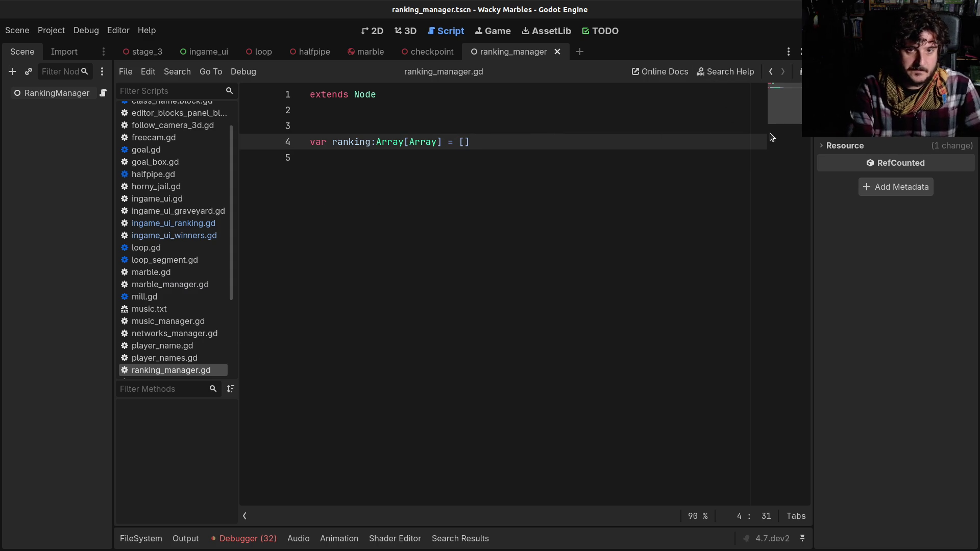
text(])
key(Return)
text(set()
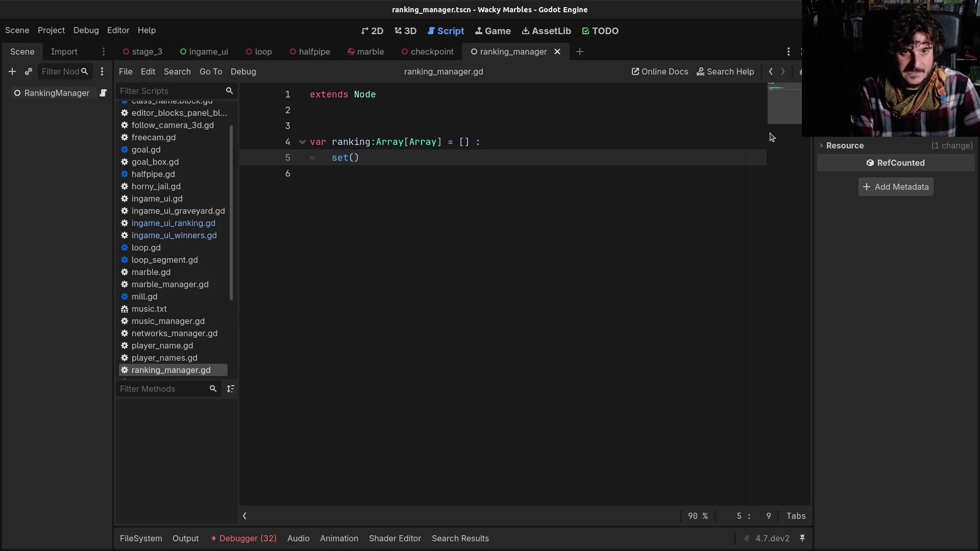
text(value):)
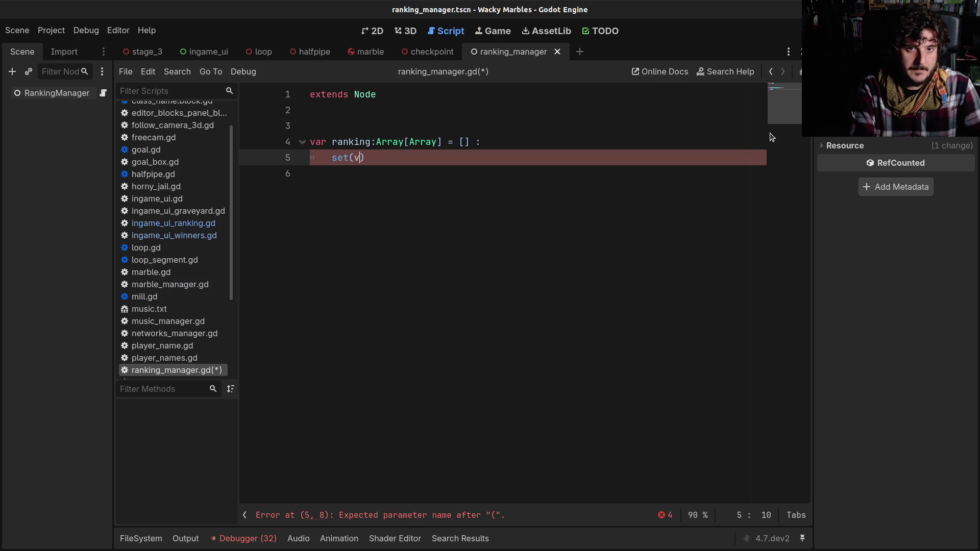
key(Return)
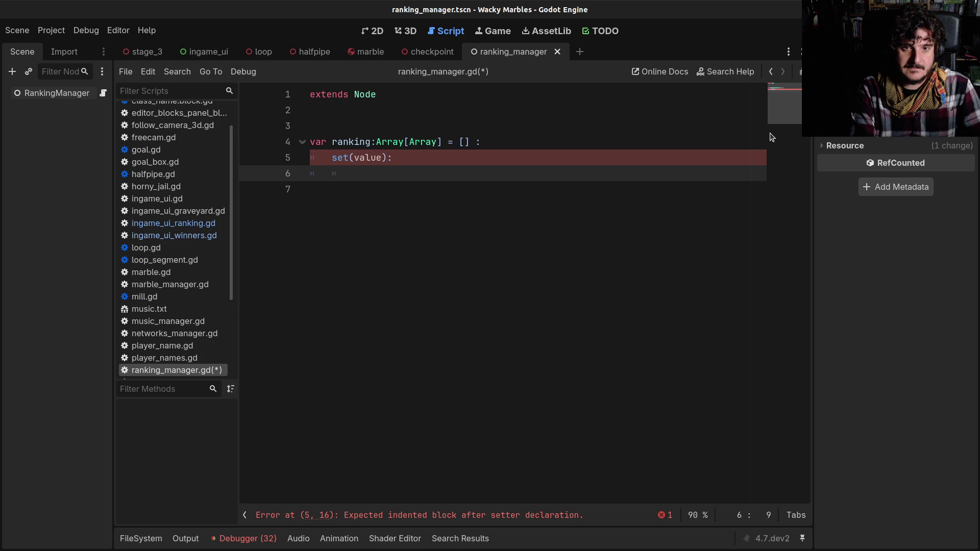
- Erase the setter again and view the Array class reference at reverse()
key(shift+Home)
key(End)
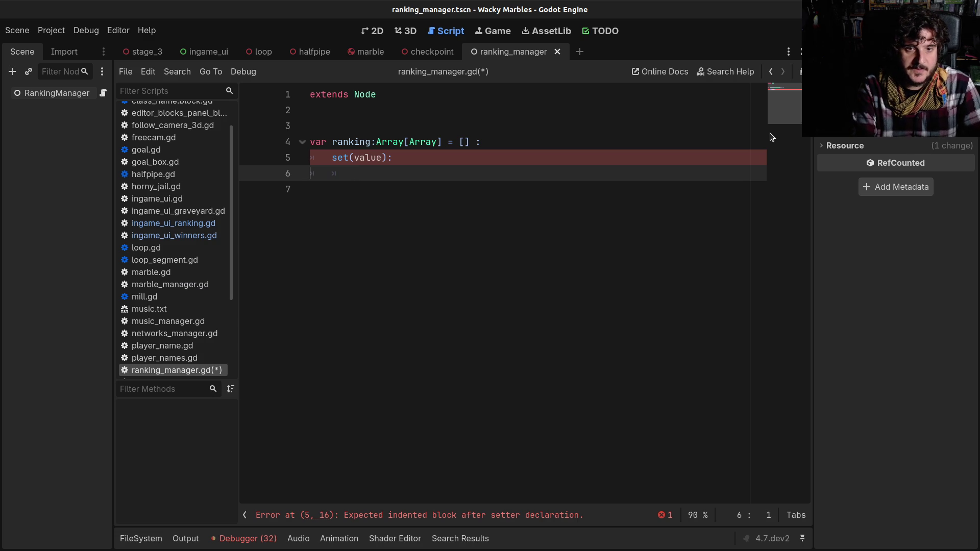
key(shift+Home)
key(BackSpace)
key(BackSpace)
key(BackSpace)
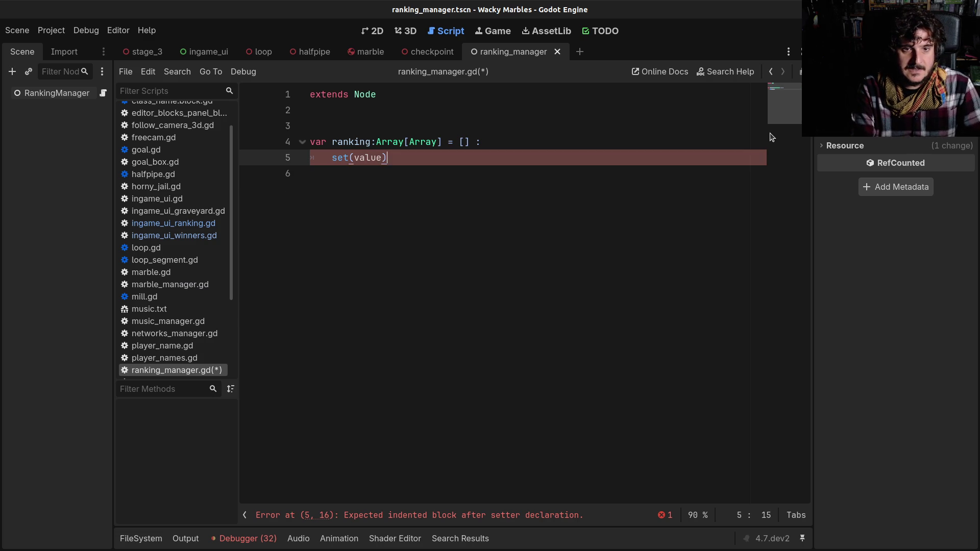
key(BackSpace)
key(BackSpace)
key(BackSpace)
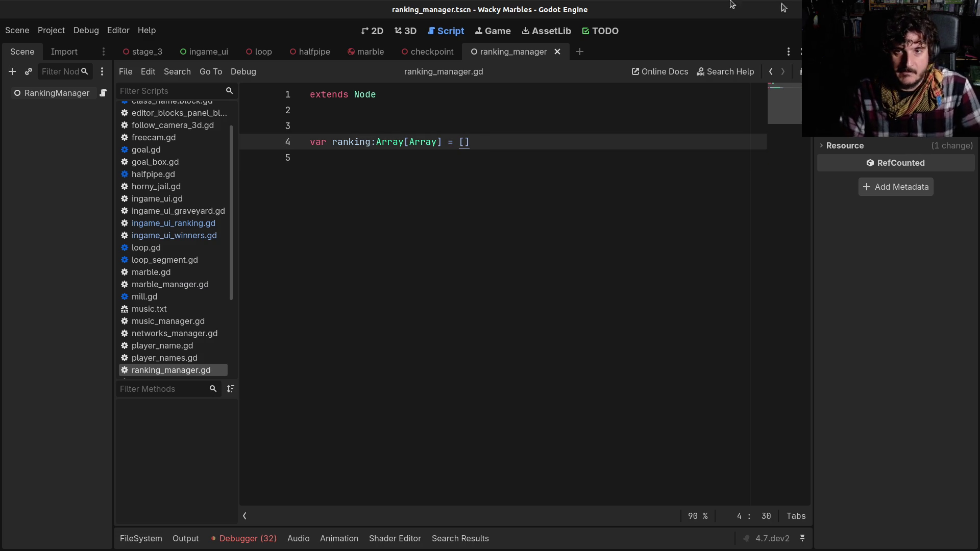
ctrl+click(389, 141)
click(318, 280)
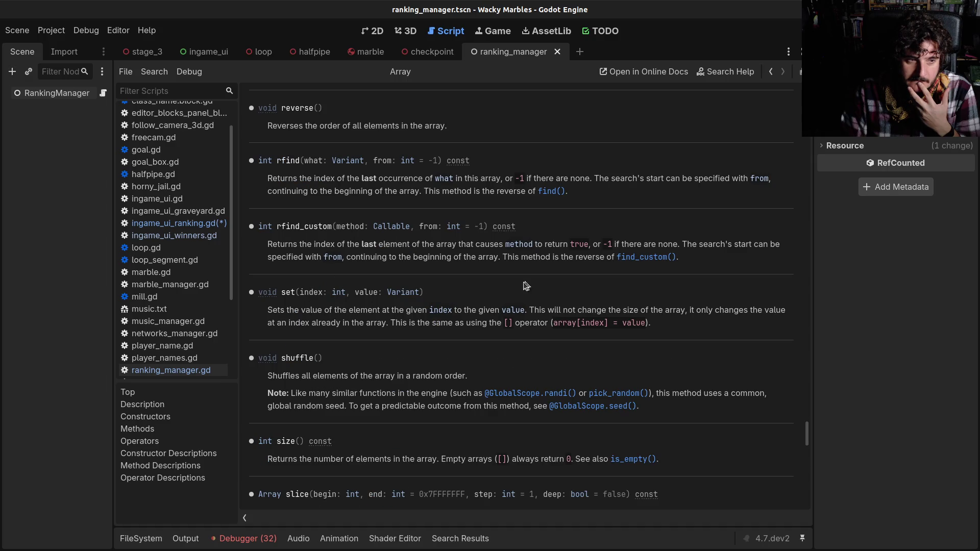
- Go back in the Array docs and run the project with F5, hitting the reverse() parser error
drag(290, 121, 412, 127)
click(413, 127)
click(771, 73)
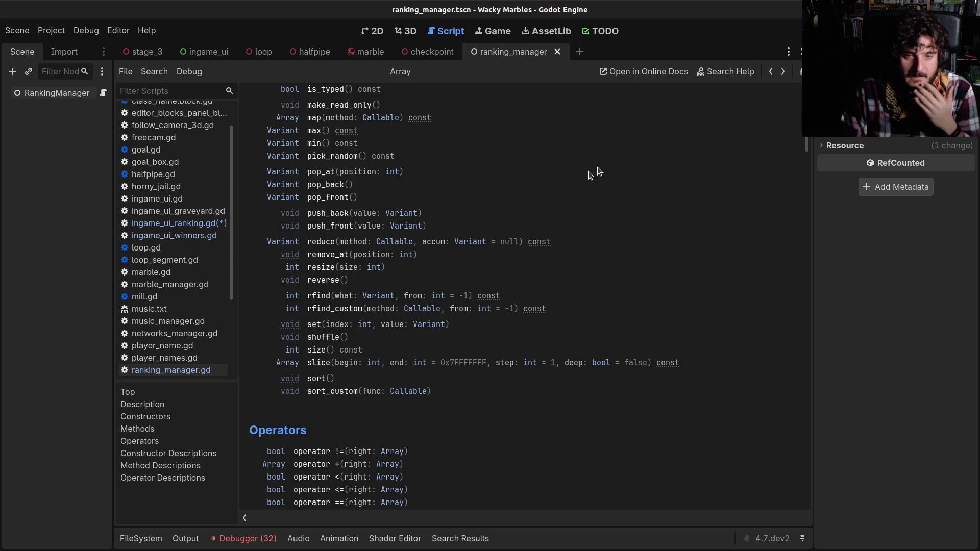
key(F5)
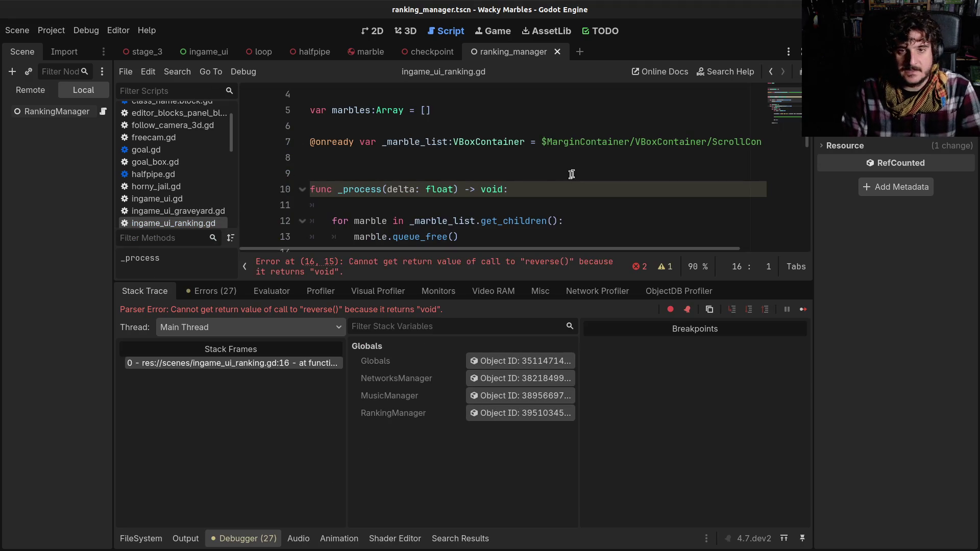
- Delete .reverse() from RankingManager.ranking on line 16 and save ingame_ui_ranking.gd
scroll(469, 214, down, 2)
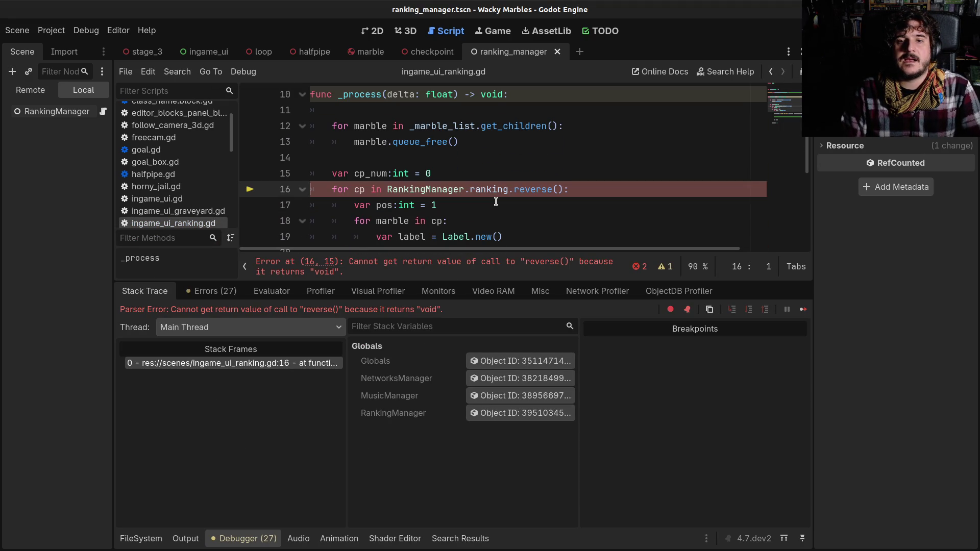
click(387, 188)
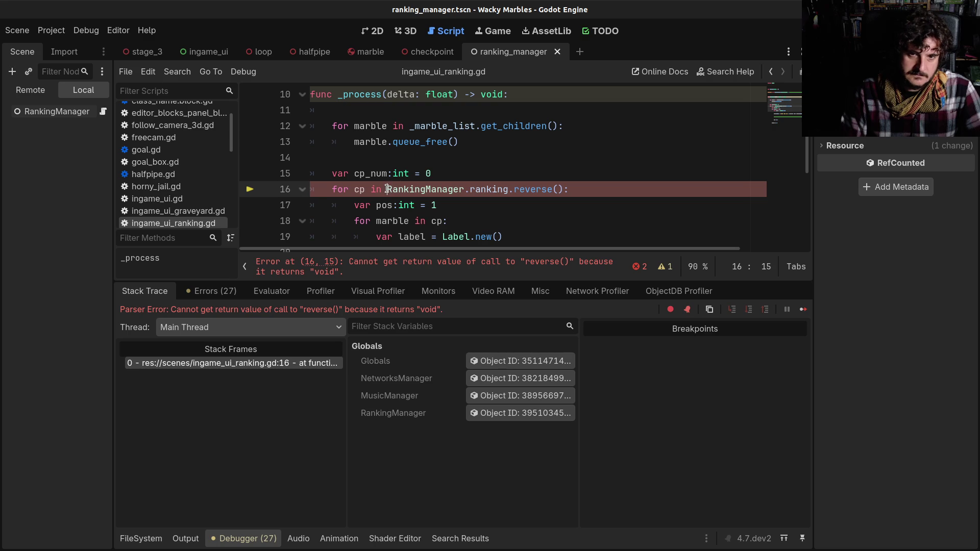
shift+click(564, 189)
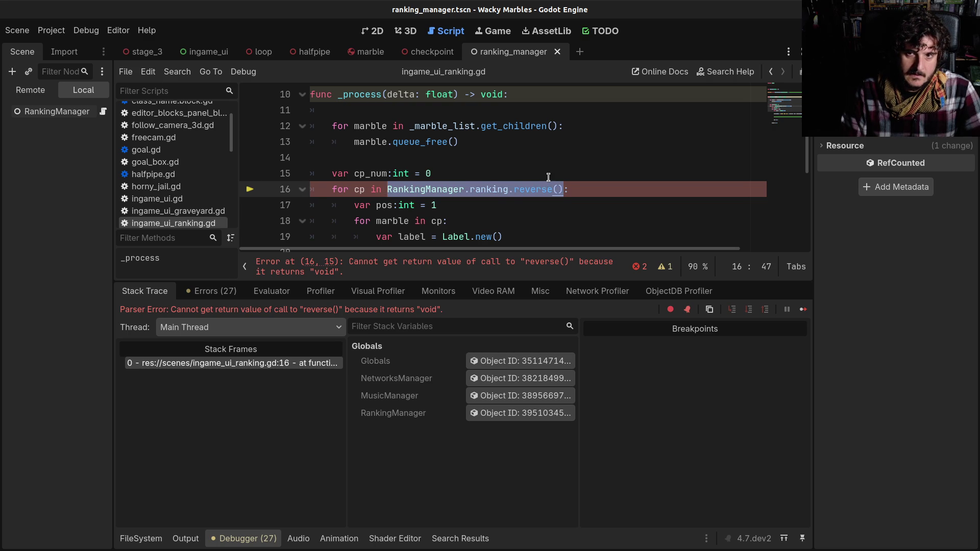
drag(508, 189, 563, 188)
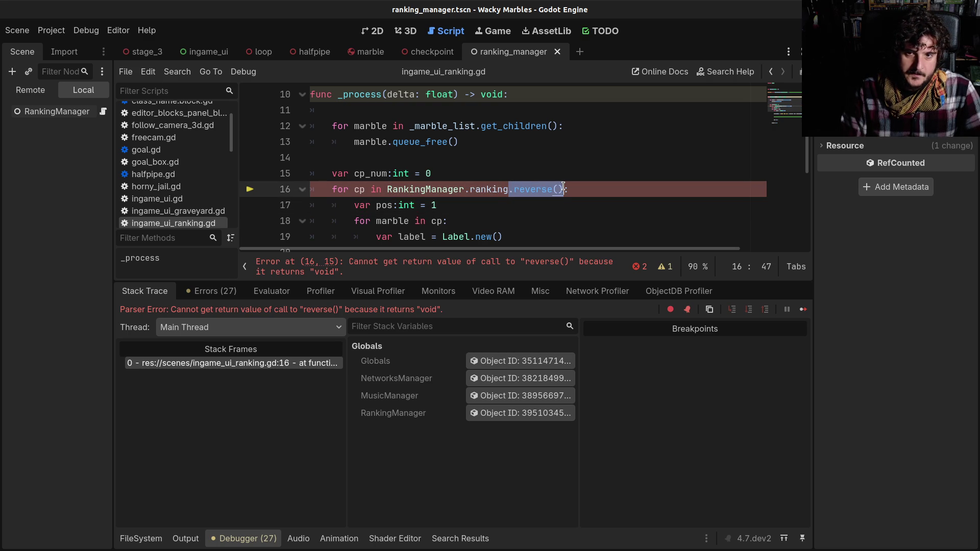
key(BackSpace)
key(ctrl+s)
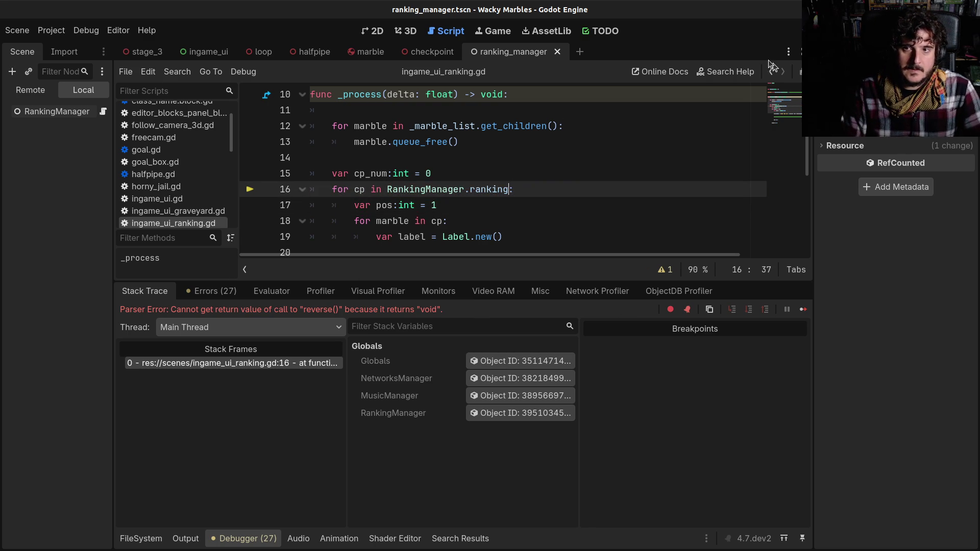
- Collapse the debugger and step back through history to checkpoint_manager.gd
click(771, 72)
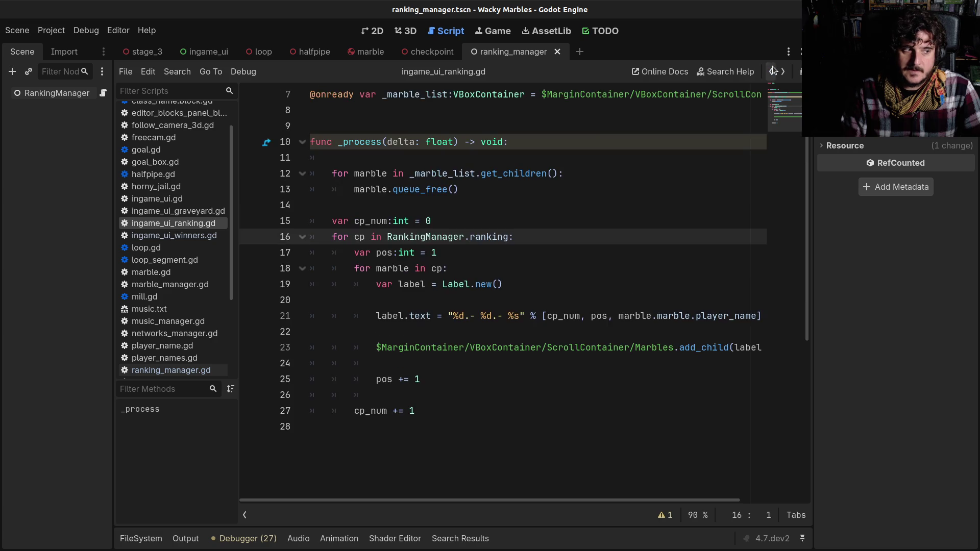
click(771, 71)
click(772, 72)
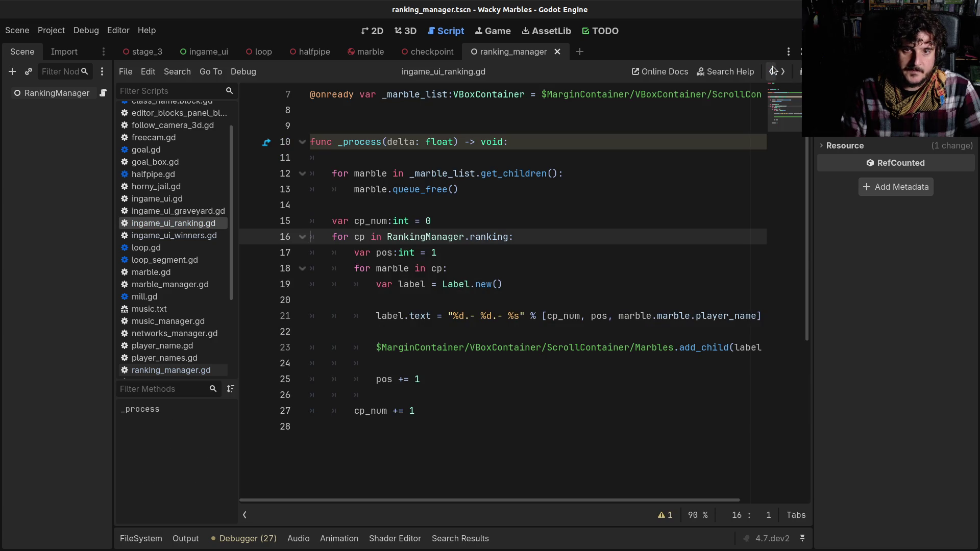
click(772, 71)
click(772, 72)
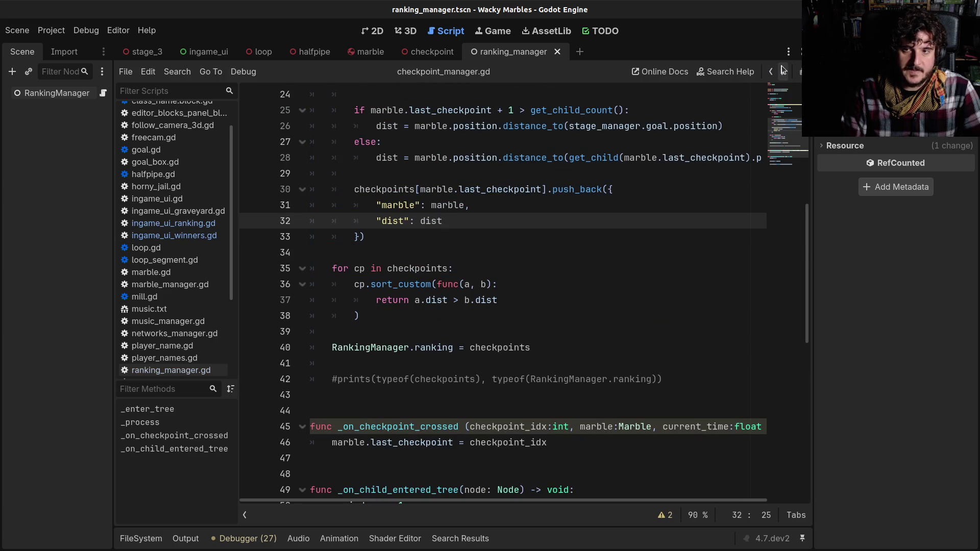
- Switch from checkpoint_manager.gd to ranking_manager.gd via the script list
click(771, 72)
scroll(177, 218, up, 2)
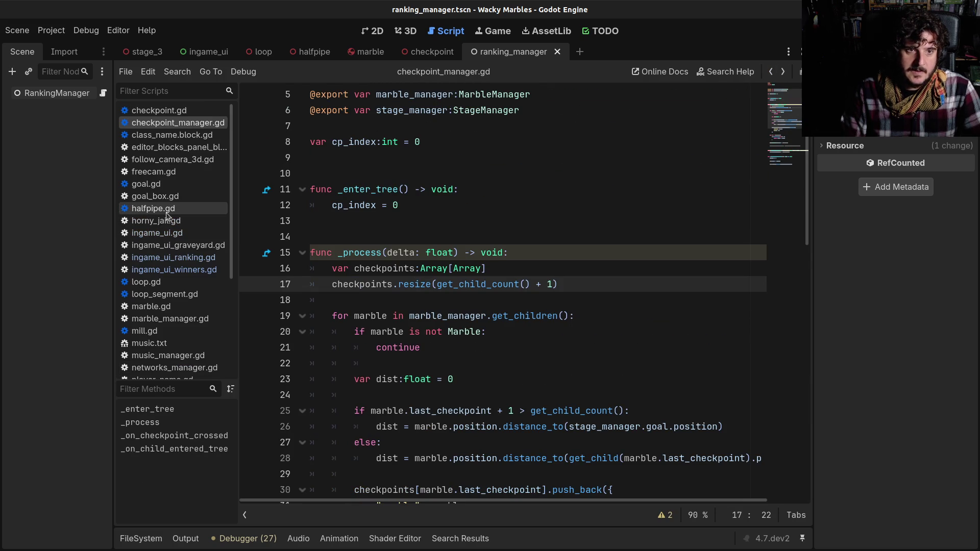
scroll(181, 284, down, 6)
scroll(182, 284, down, 3)
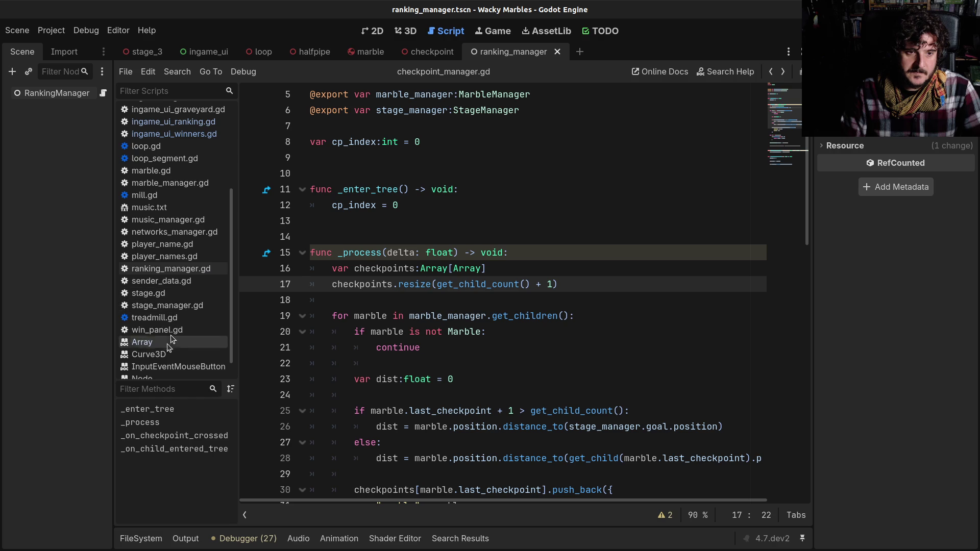
scroll(157, 343, up, 4)
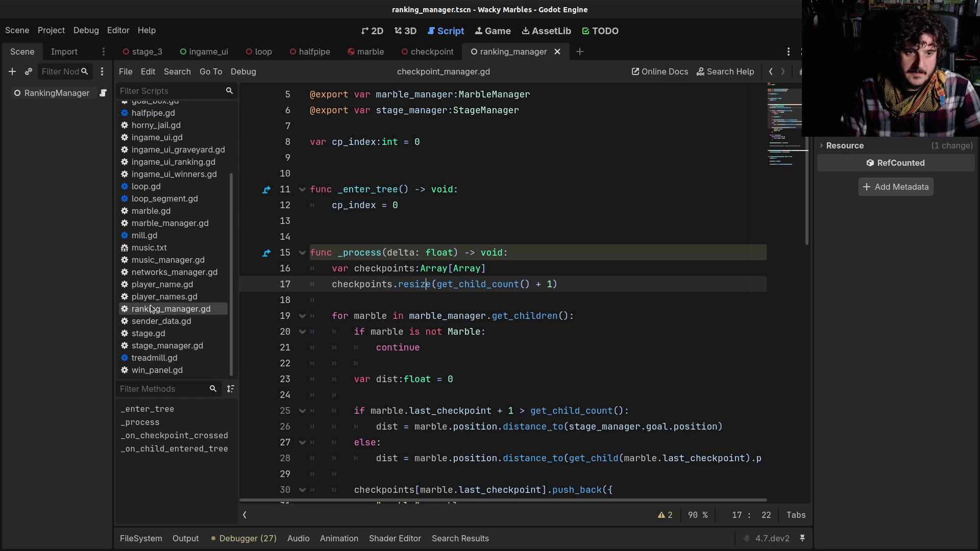
click(153, 310)
- Give ranking a set(value) setter whose body calls ranking.reverse()
text(:)
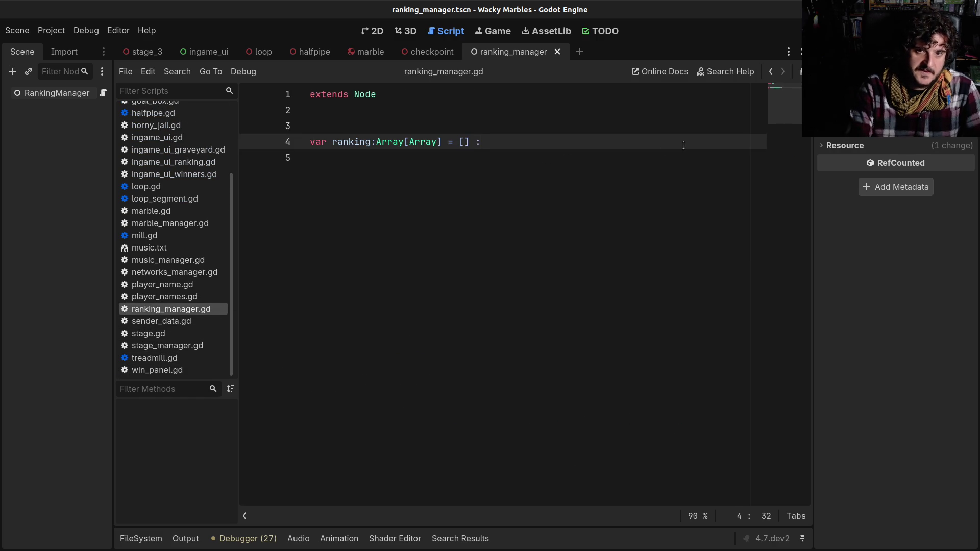
key(Return)
text(set)
text((value):)
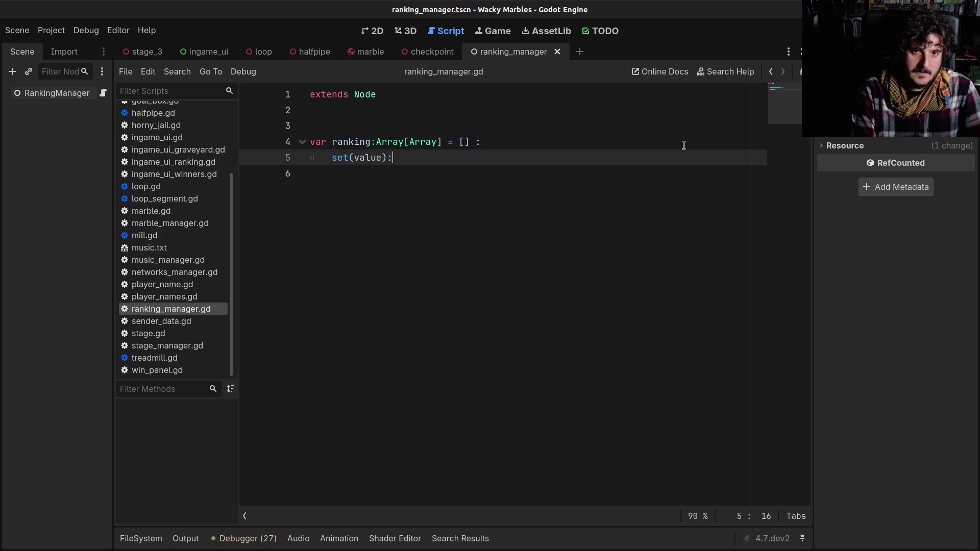
key(Return)
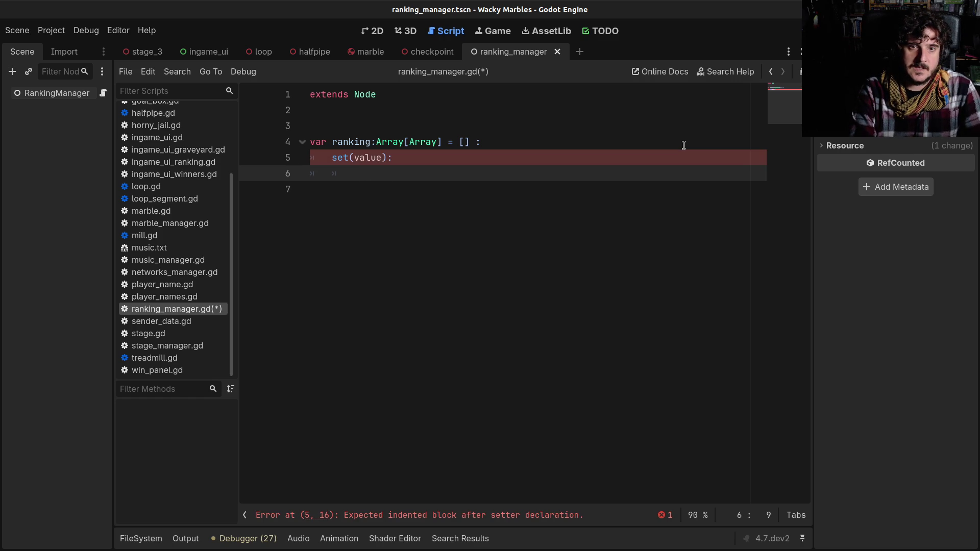
key(BackSpace)
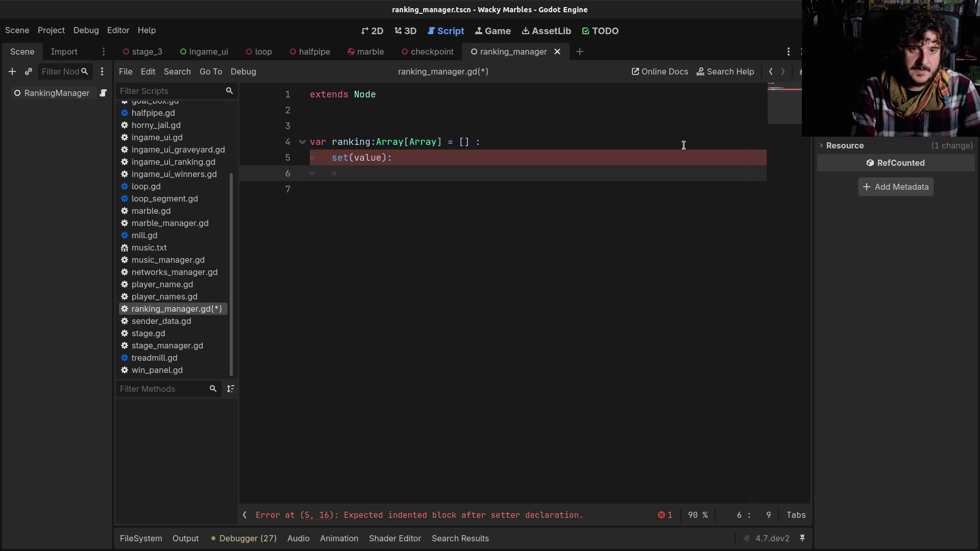
text(ranking.)
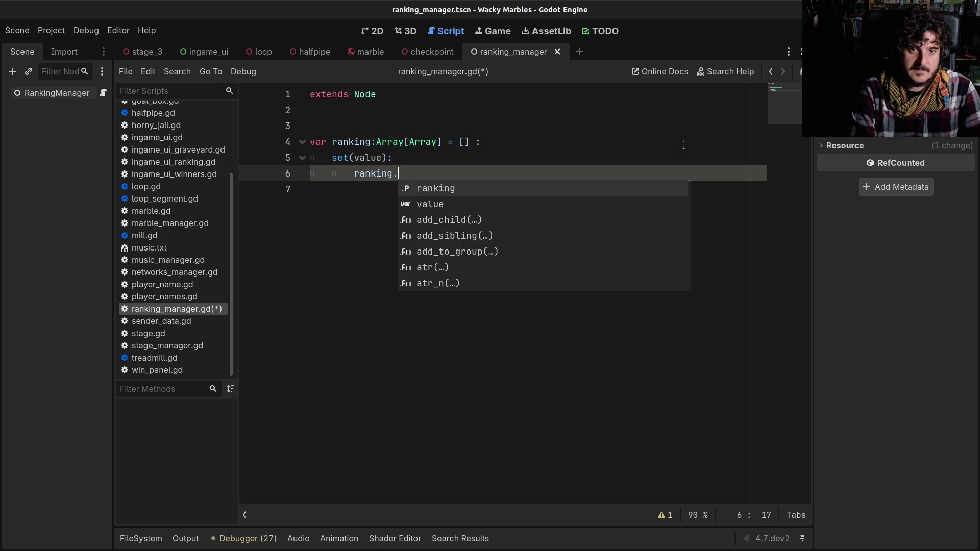
text(reverse)
key(Return)
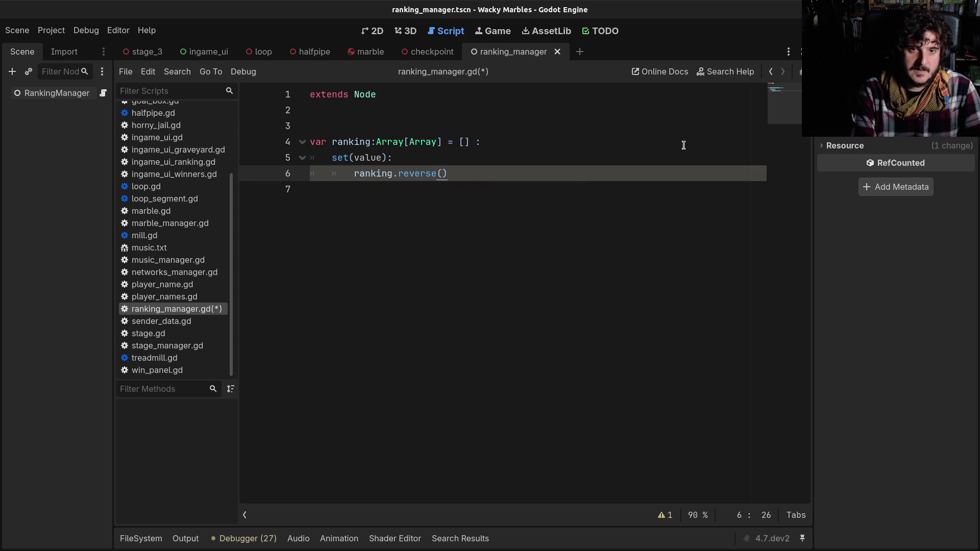
- Insert 'ranking = value' before the reverse call, save, and run the game with F5
key(Up)
key(Return)
text(ranking = value)
key(ctrl+s)
click(597, 142)
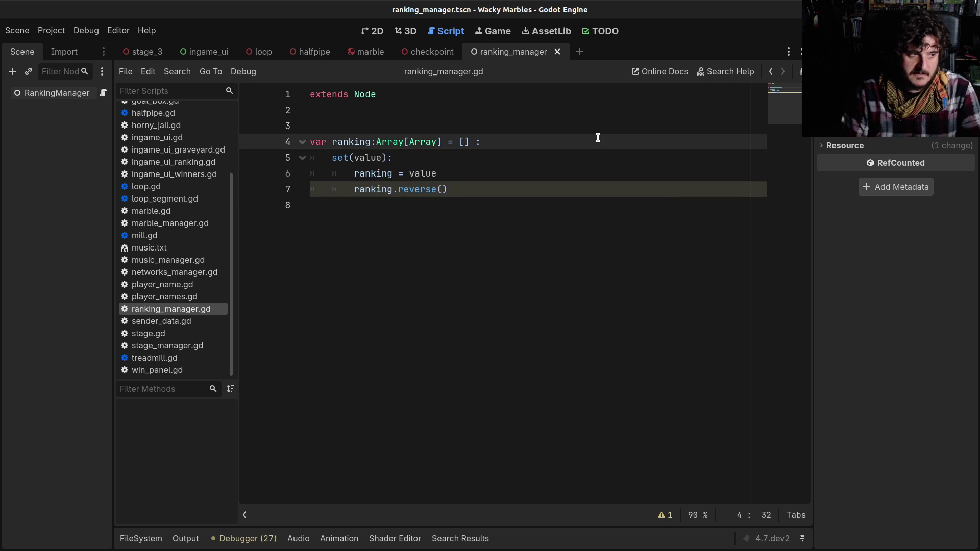
key(F5)
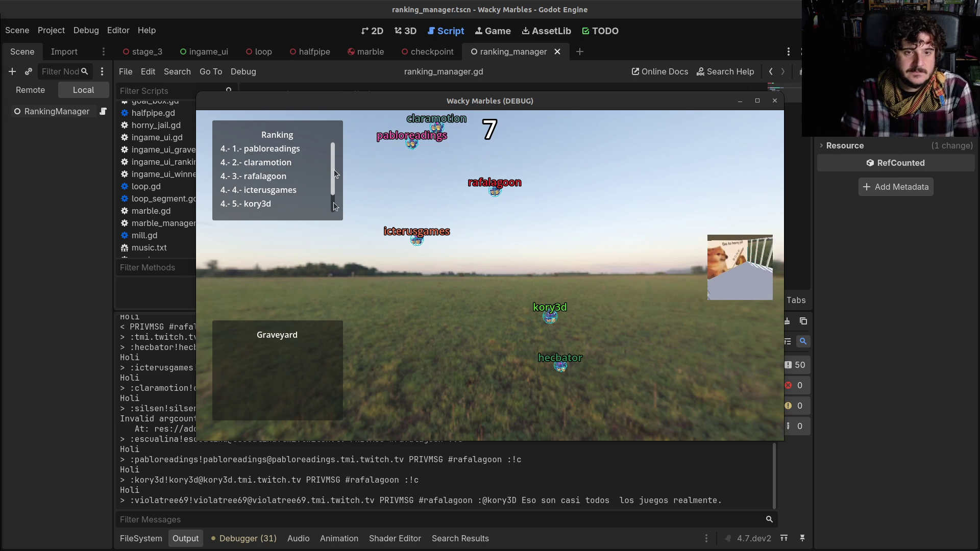
- Watch the test race, scroll the Ranking panel, and close the game after the finish screen
drag(333, 169, 333, 187)
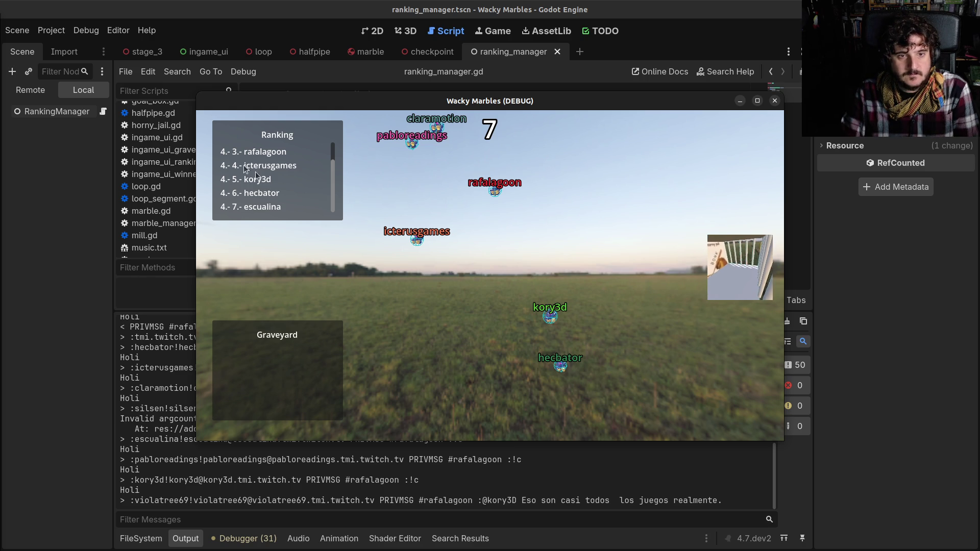
click(335, 148)
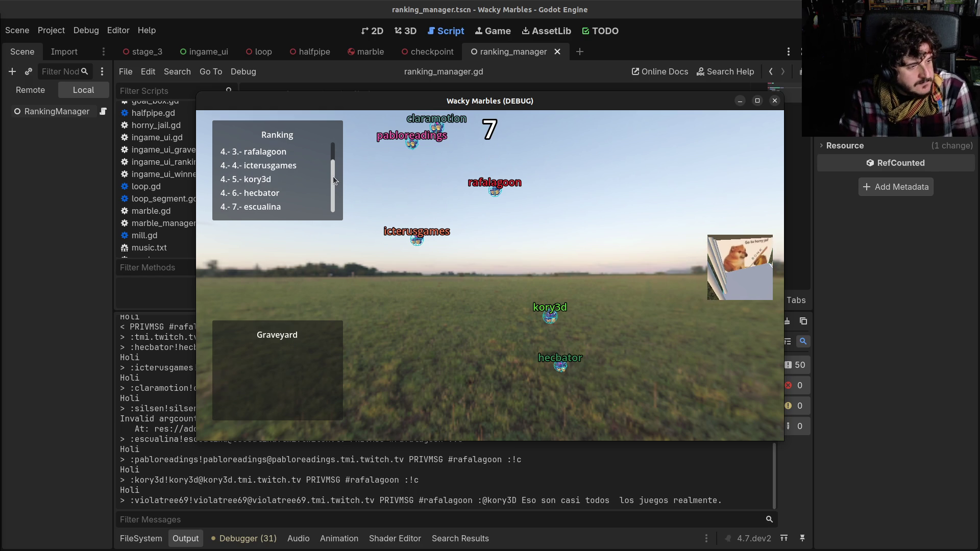
scroll(332, 176, up, 2)
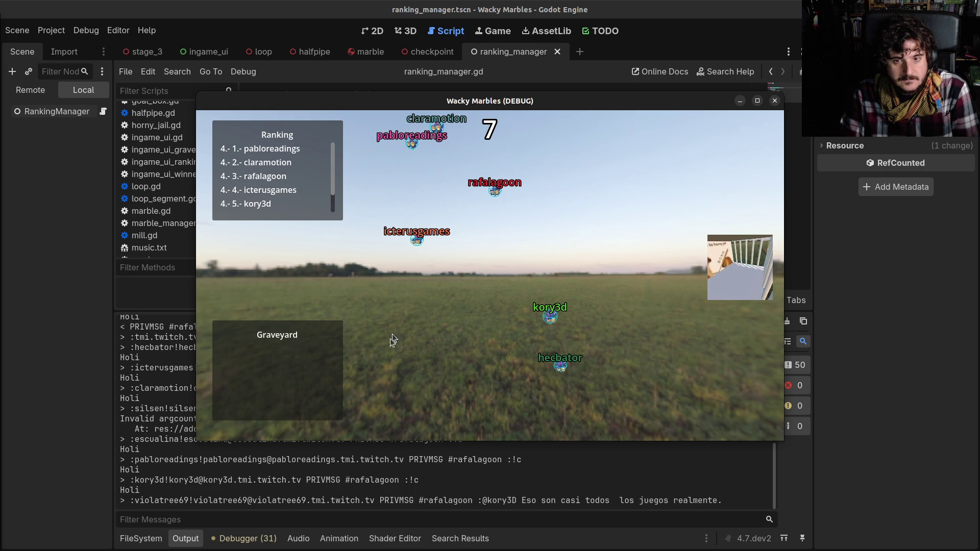
drag(331, 178, 333, 199)
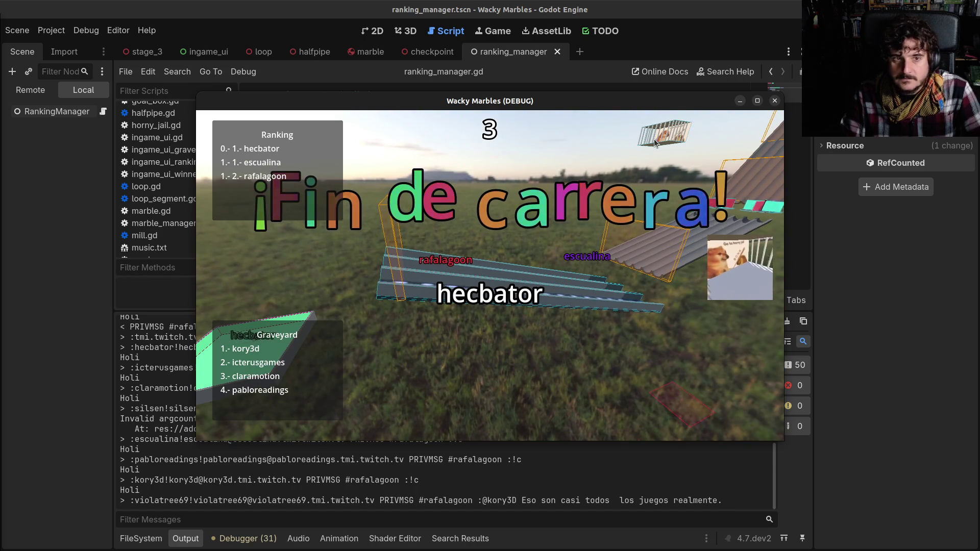
click(774, 102)
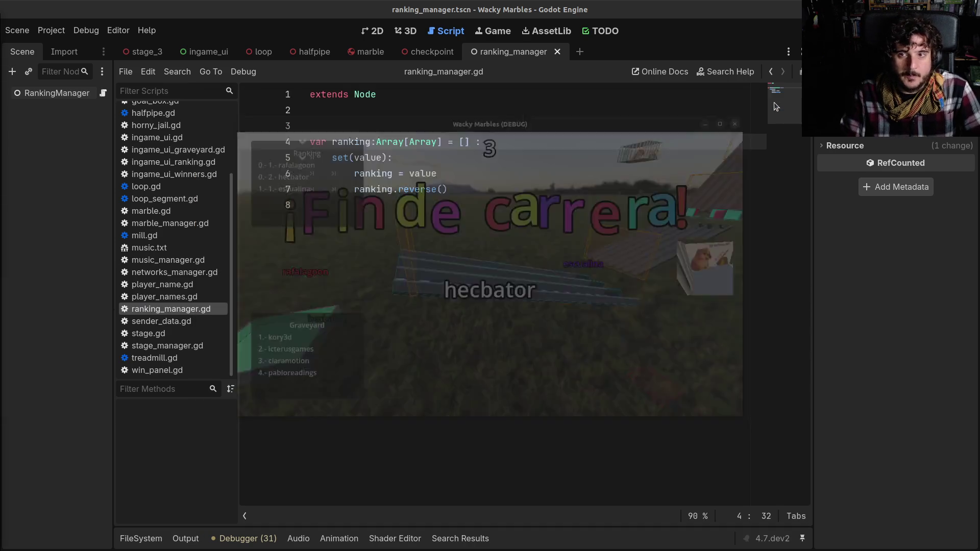
- Delete the setter block from the ranking variable in ranking_manager.gd
click(444, 190)
shift+click(470, 142)
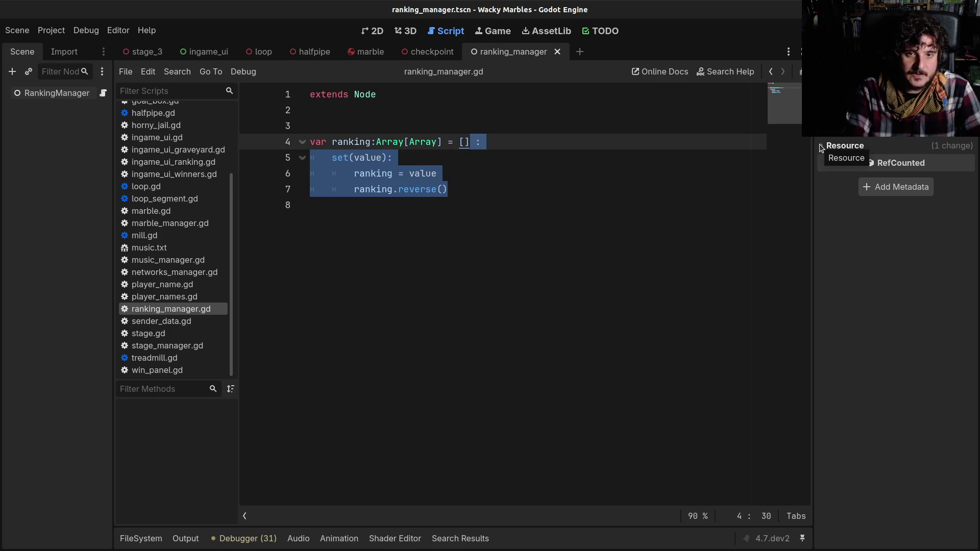
key(Delete)
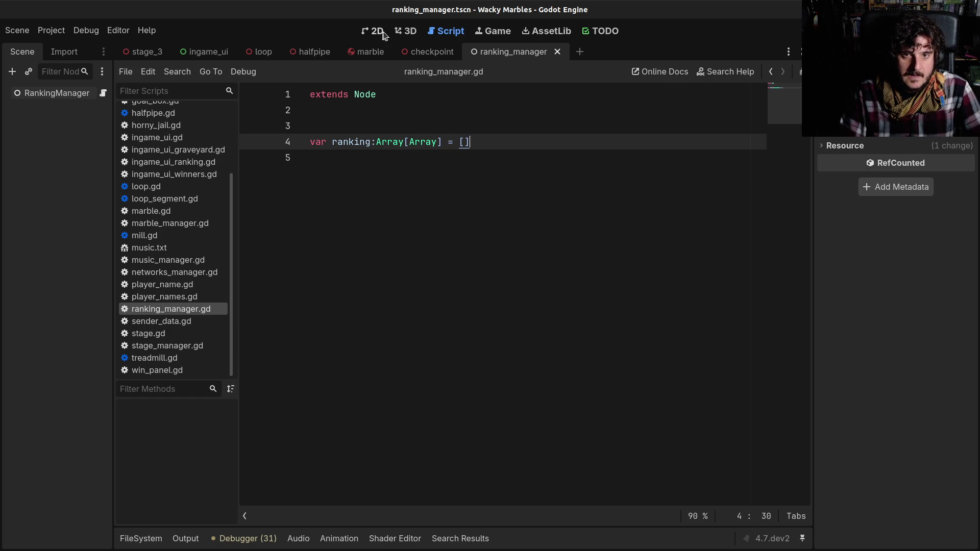
- Cycle through the 3D, 2D and AssetLib workspaces, back to Script, and open checkpoint.gd
click(407, 34)
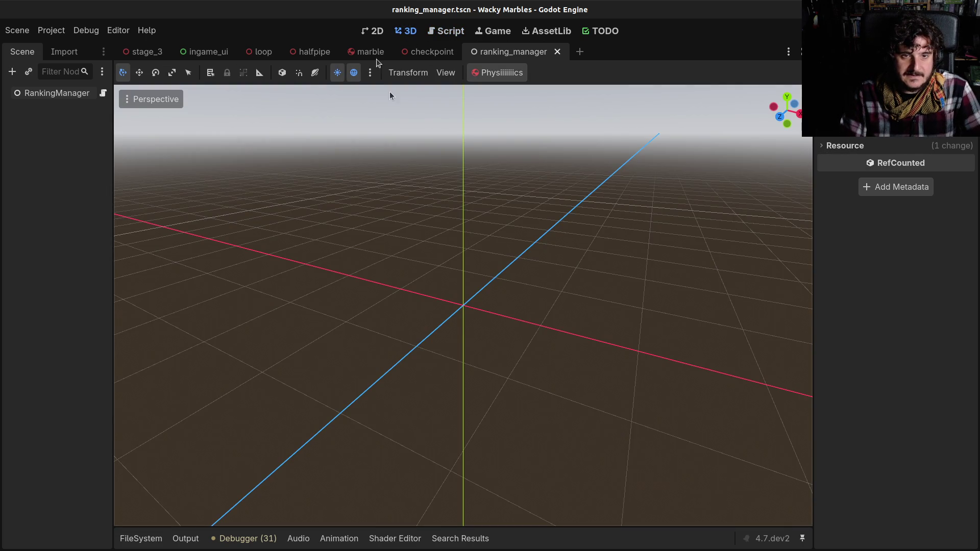
click(381, 32)
click(543, 31)
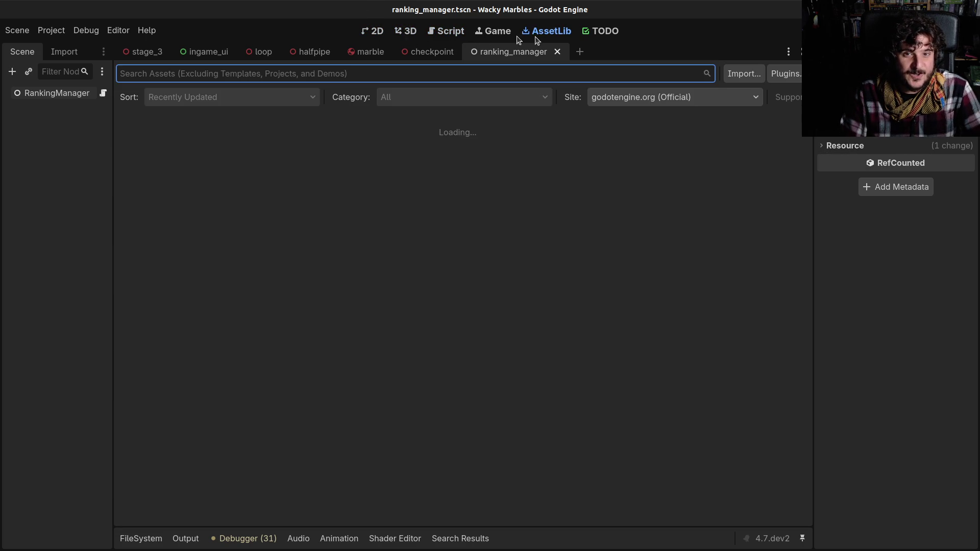
click(446, 36)
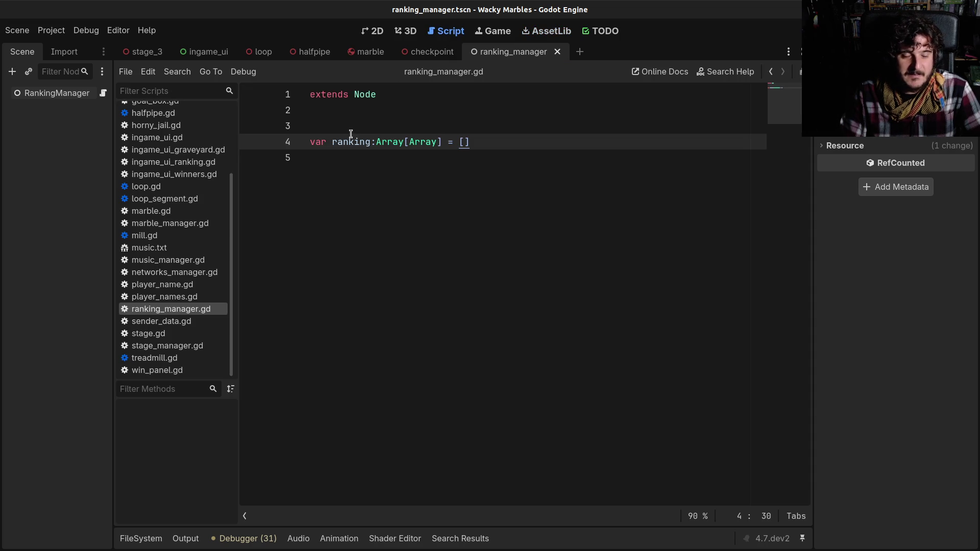
scroll(189, 303, up, 3)
scroll(188, 303, down, 3)
scroll(173, 335, up, 4)
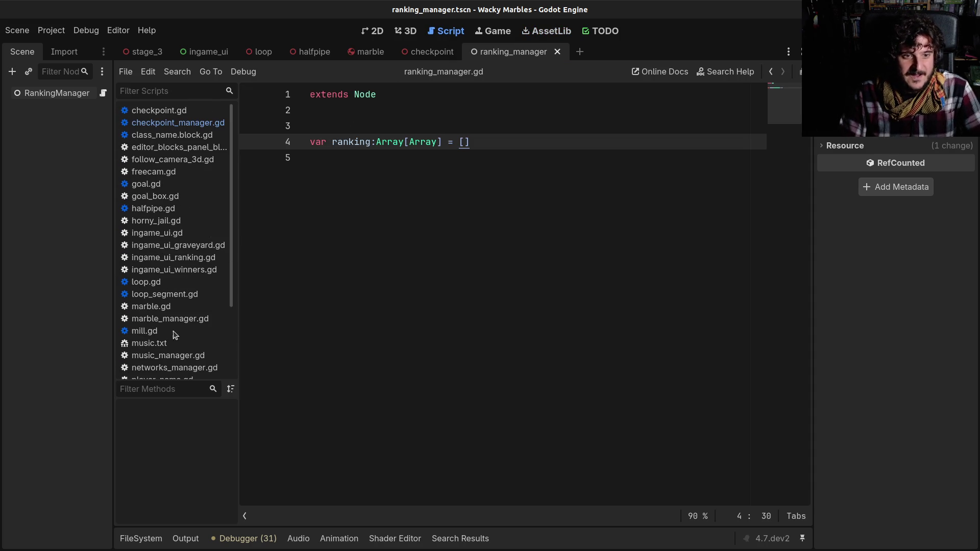
click(183, 115)
click(406, 268)
scroll(406, 269, down, 3)
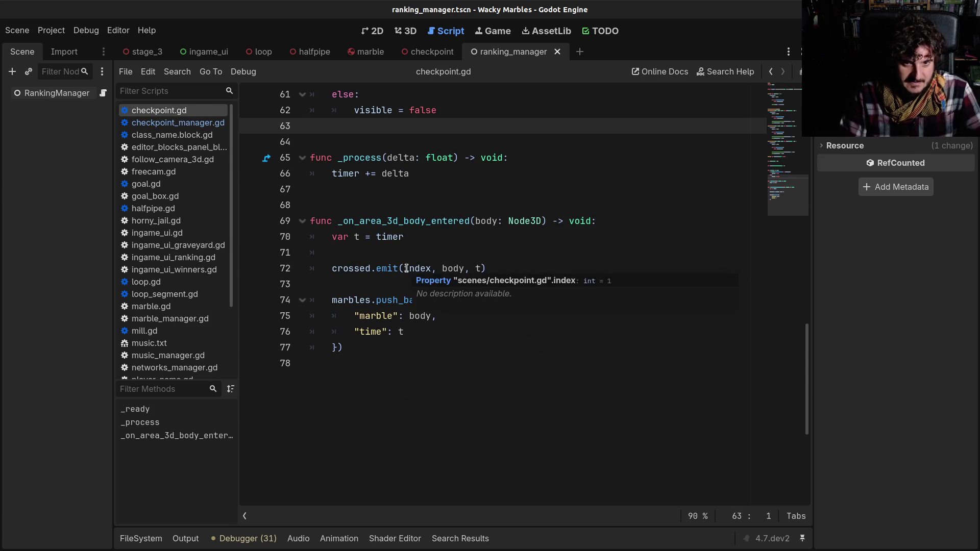
scroll(406, 268, up, 2)
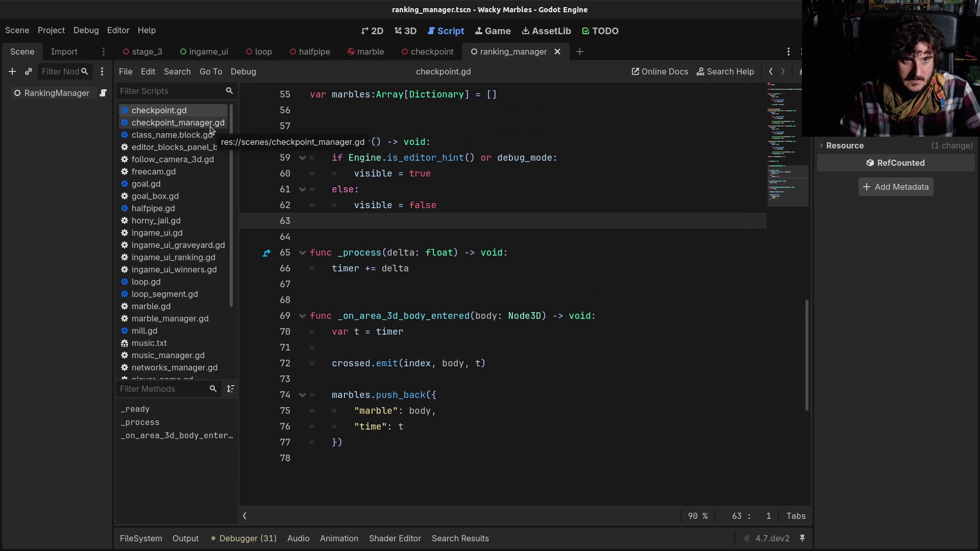
click(210, 127)
key(Up)
key(Up)
key(Up)
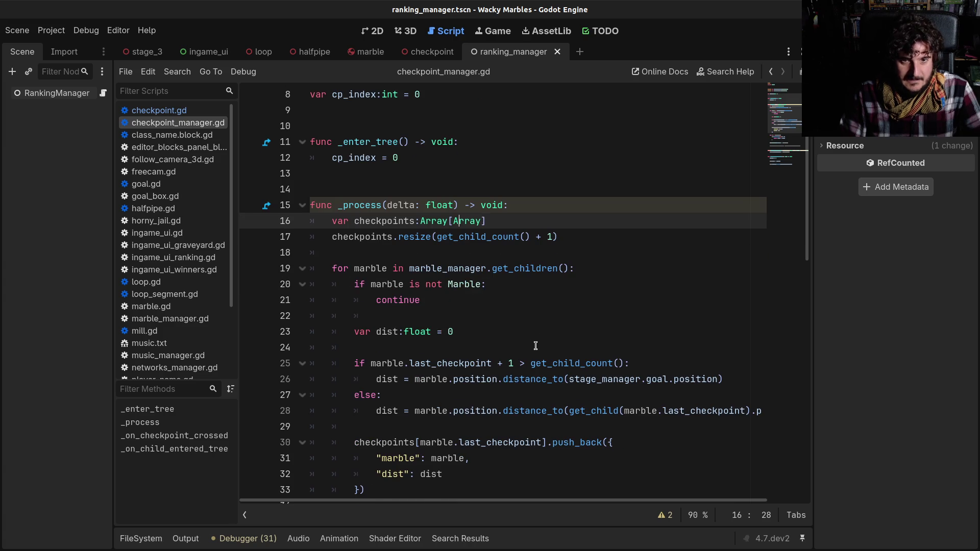
scroll(450, 246, down, 2)
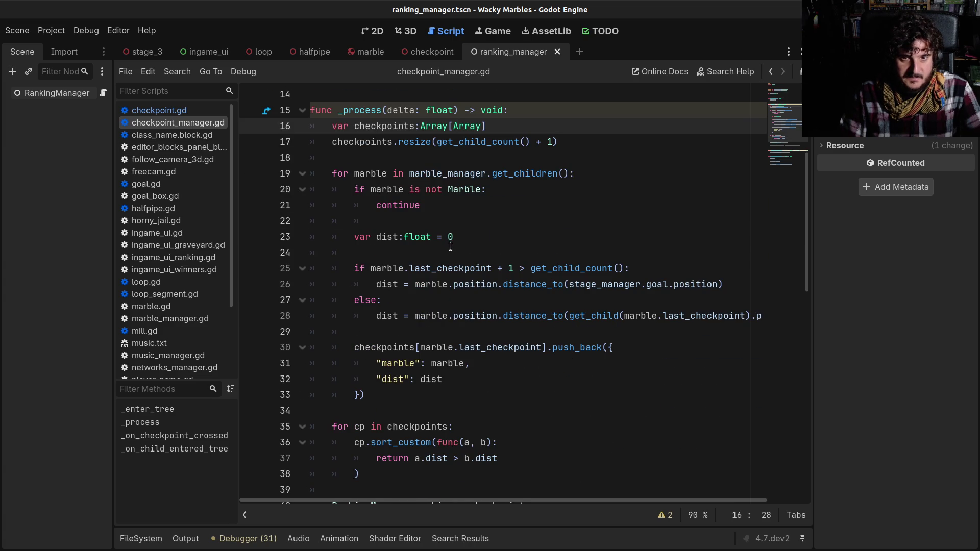
click(383, 157)
click(388, 144)
click(485, 190)
click(485, 250)
drag(341, 173, 525, 316)
click(526, 316)
scroll(506, 313, down, 1)
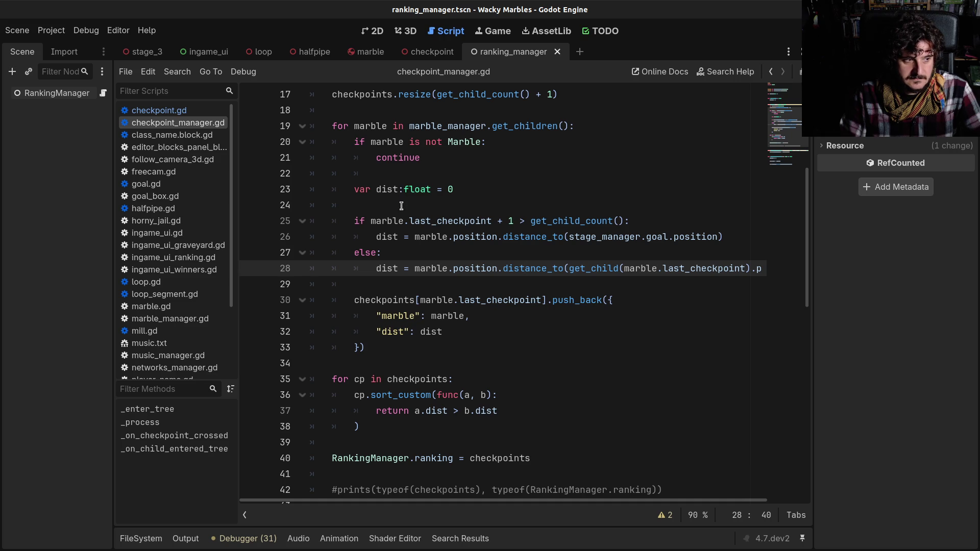
click(452, 225)
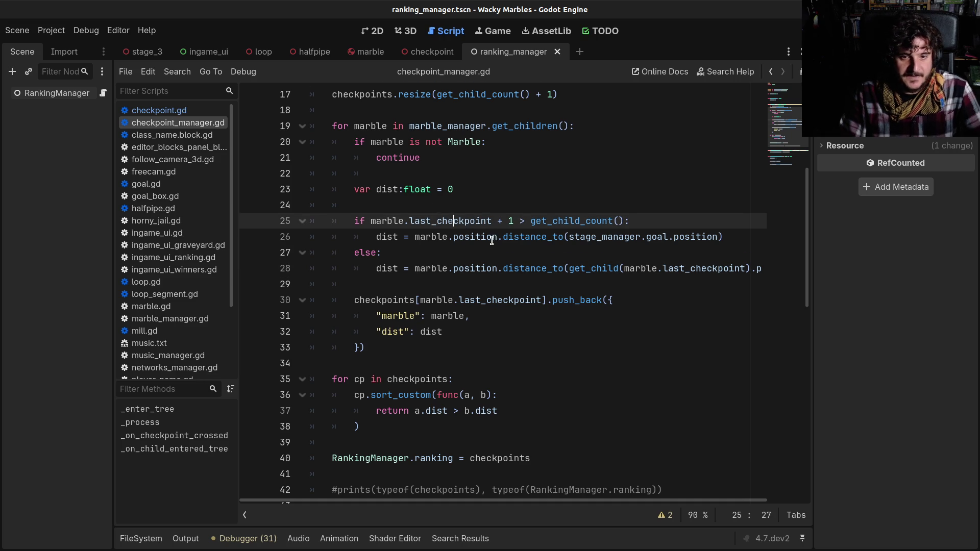
scroll(493, 240, down, 1)
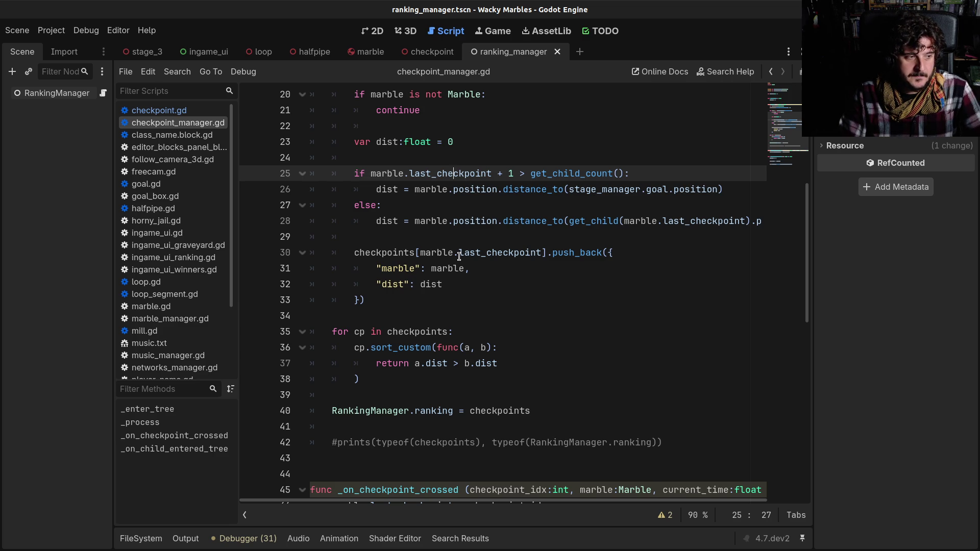
mouse_move(455, 268)
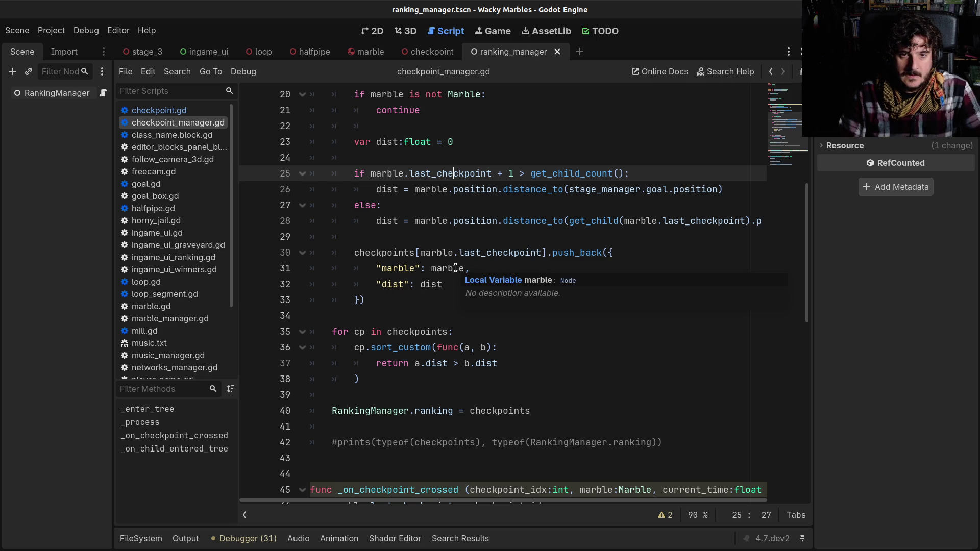
scroll(455, 270, up, 1)
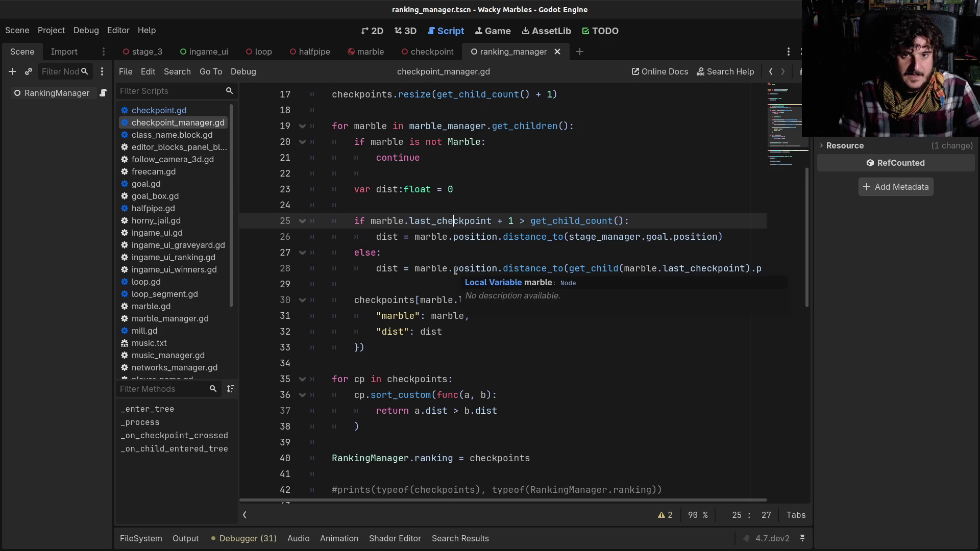
scroll(455, 271, up, 4)
scroll(456, 271, down, 6)
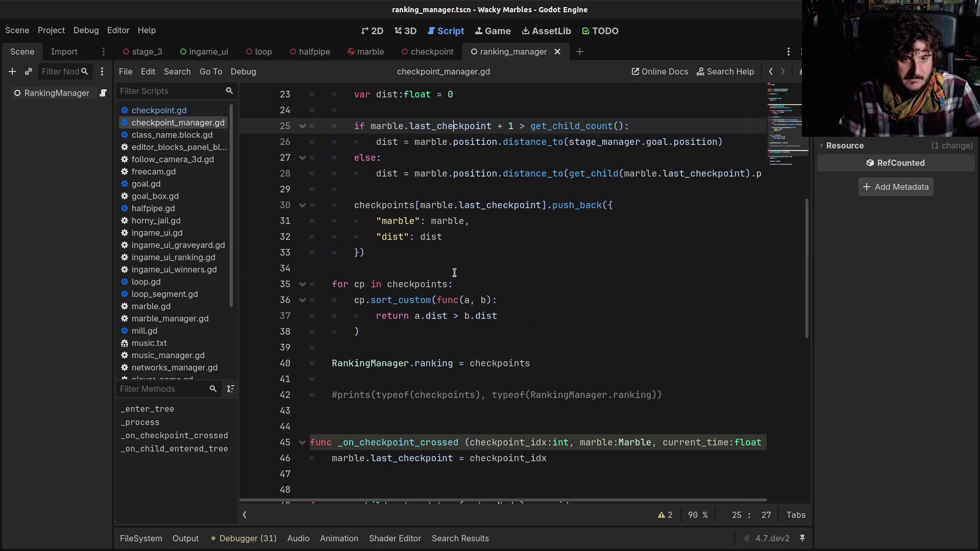
drag(355, 366, 454, 366)
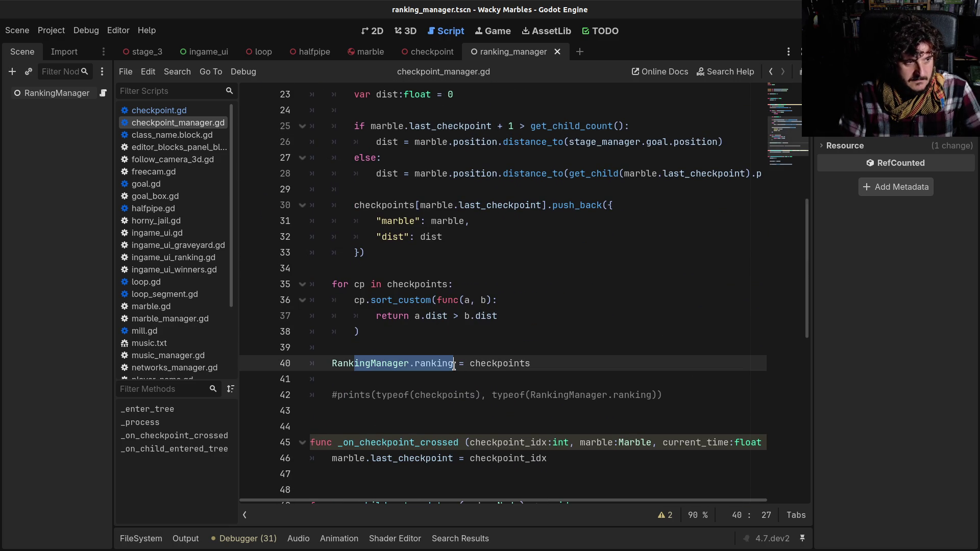
double_click(442, 365)
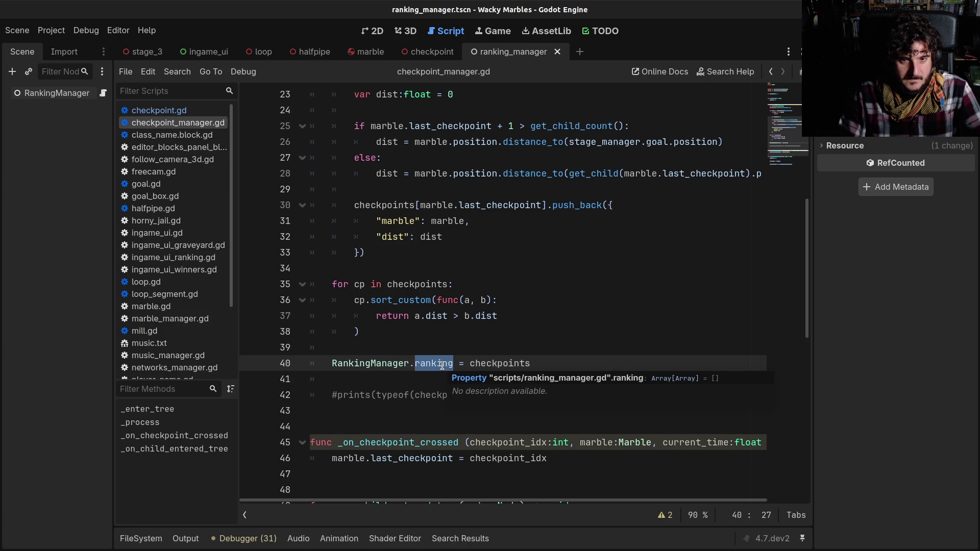
scroll(442, 365, up, 3)
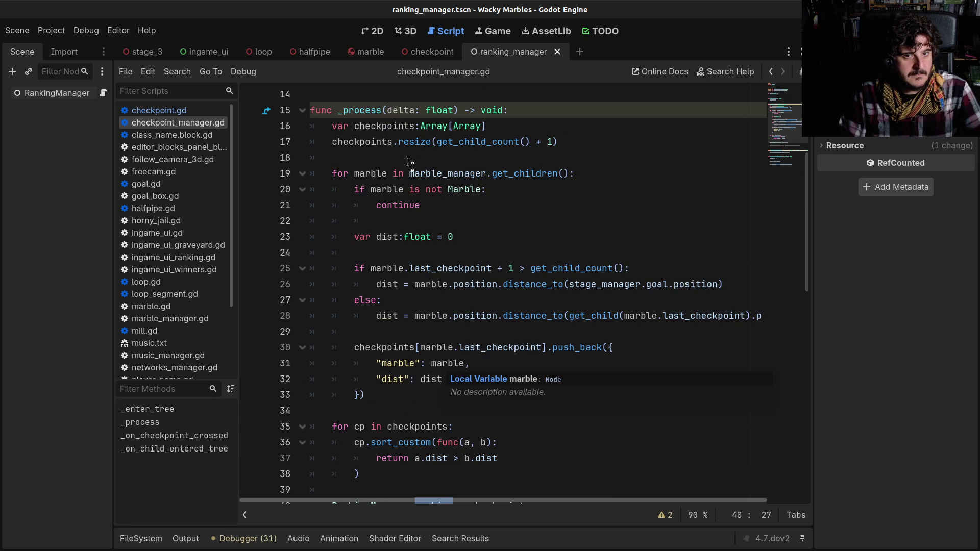
drag(364, 141, 559, 139)
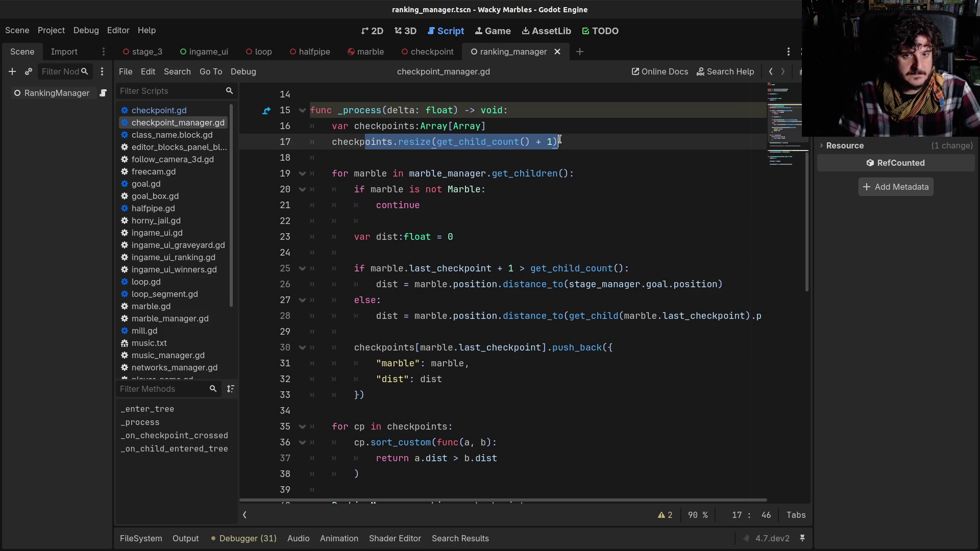
scroll(455, 230, down, 6)
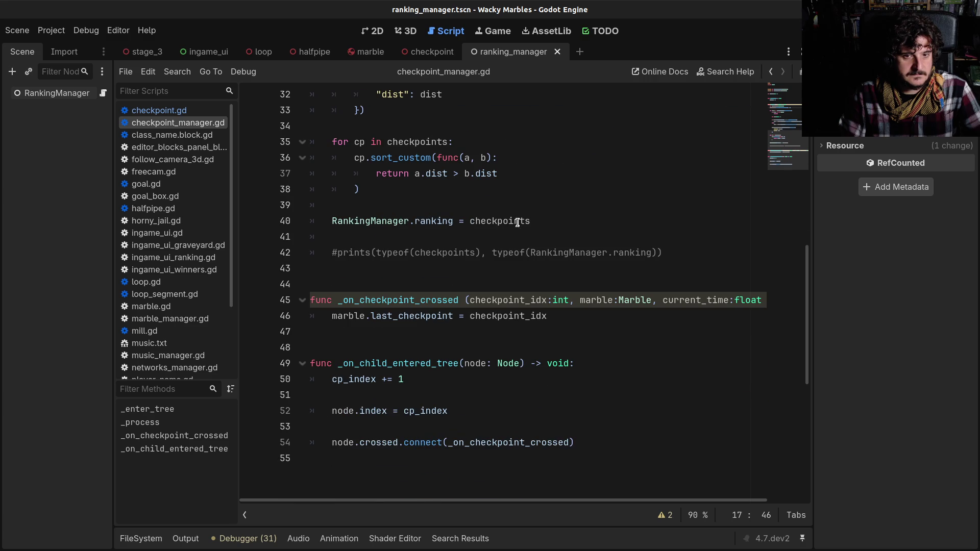
click(420, 227)
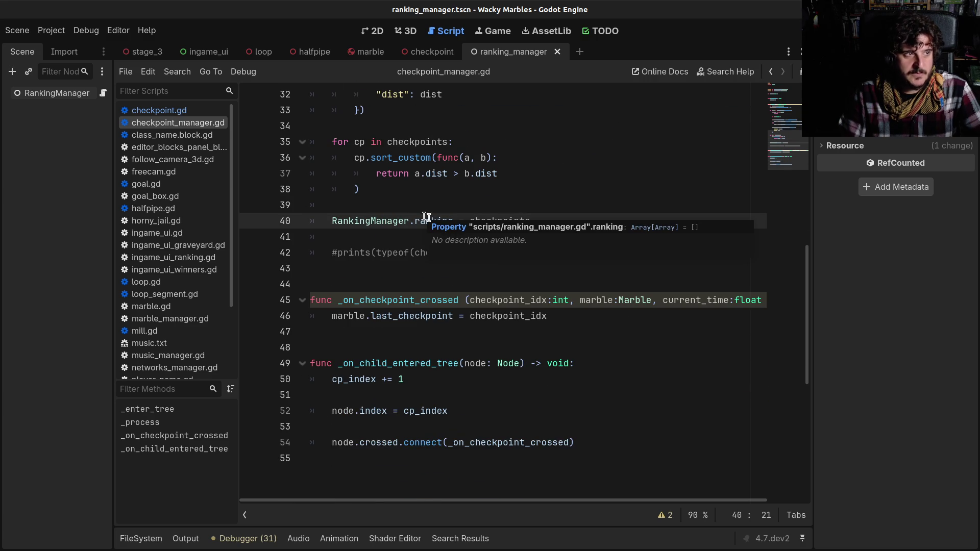
click(771, 74)
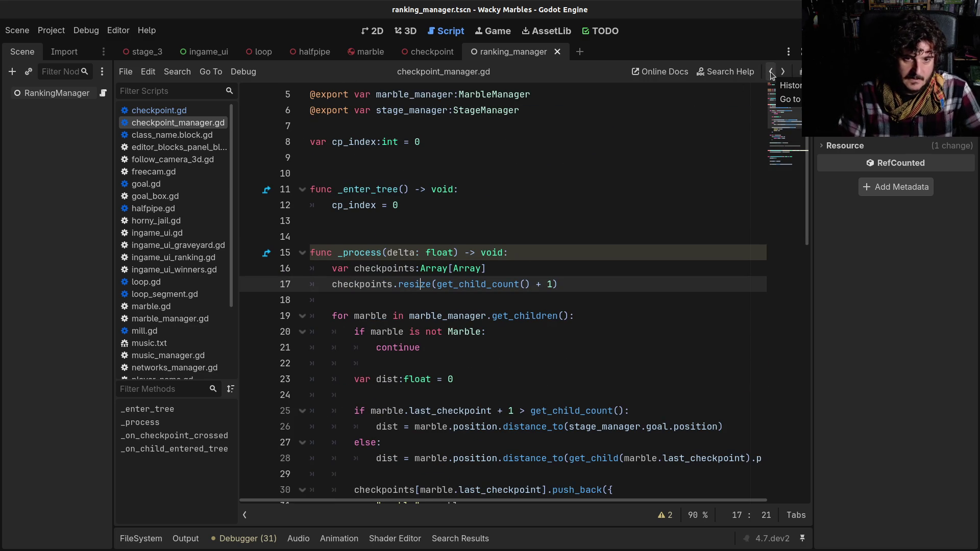
scroll(548, 320, down, 5)
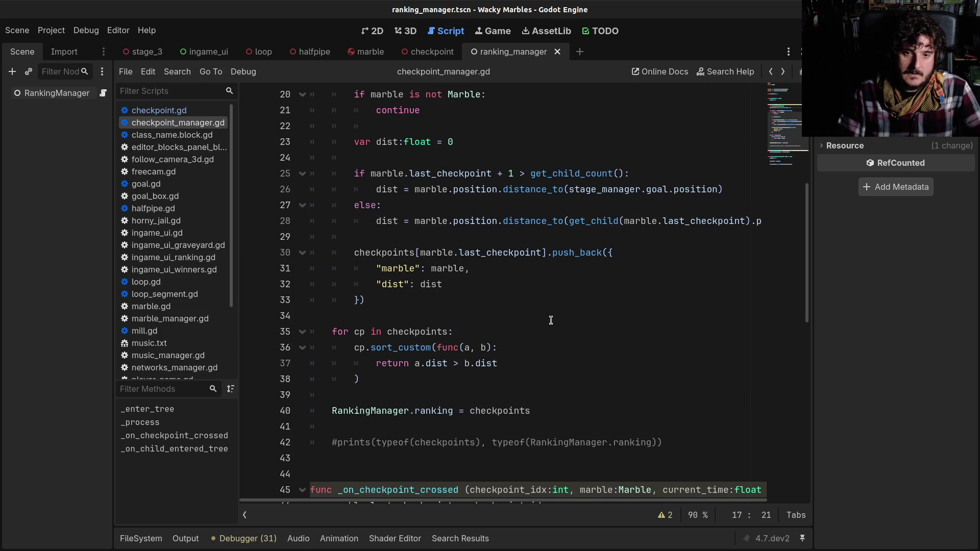
click(770, 73)
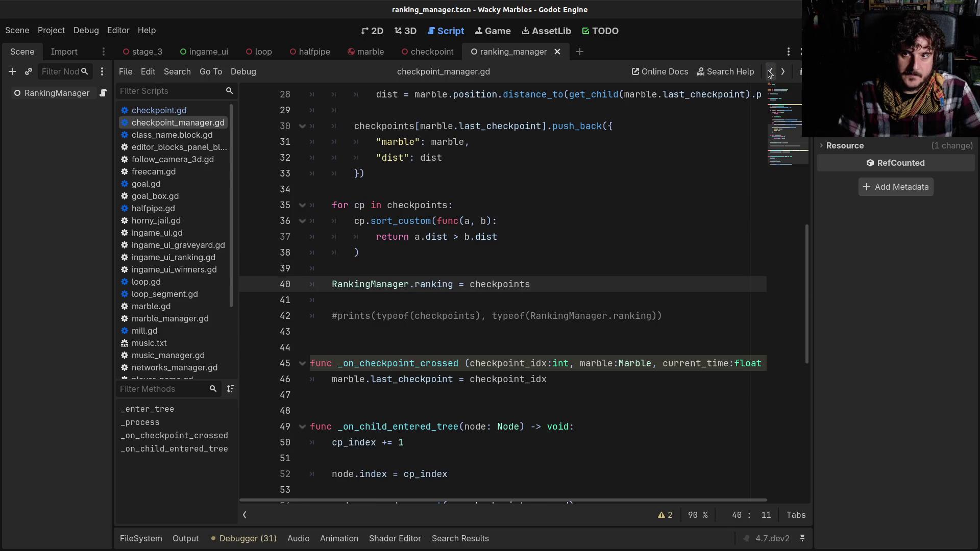
click(770, 73)
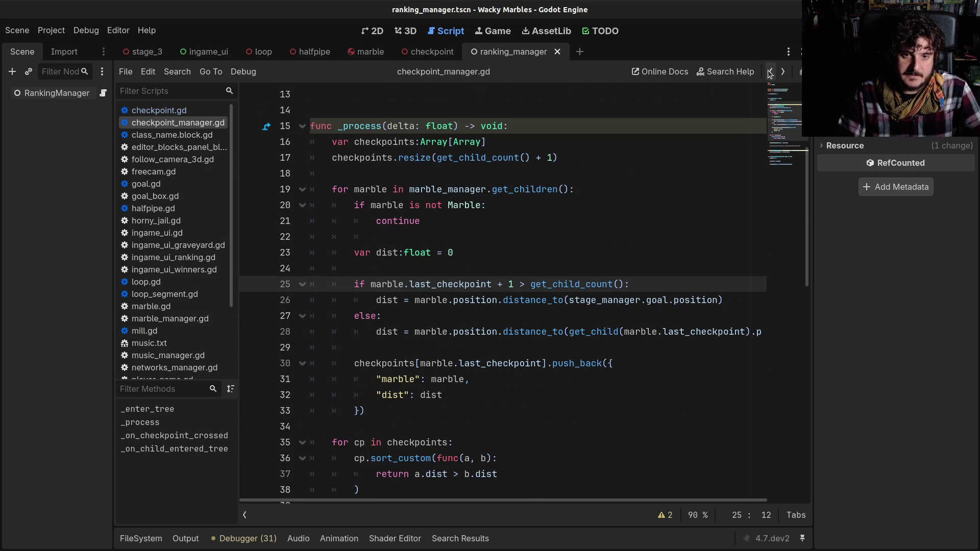
click(770, 73)
click(770, 73)
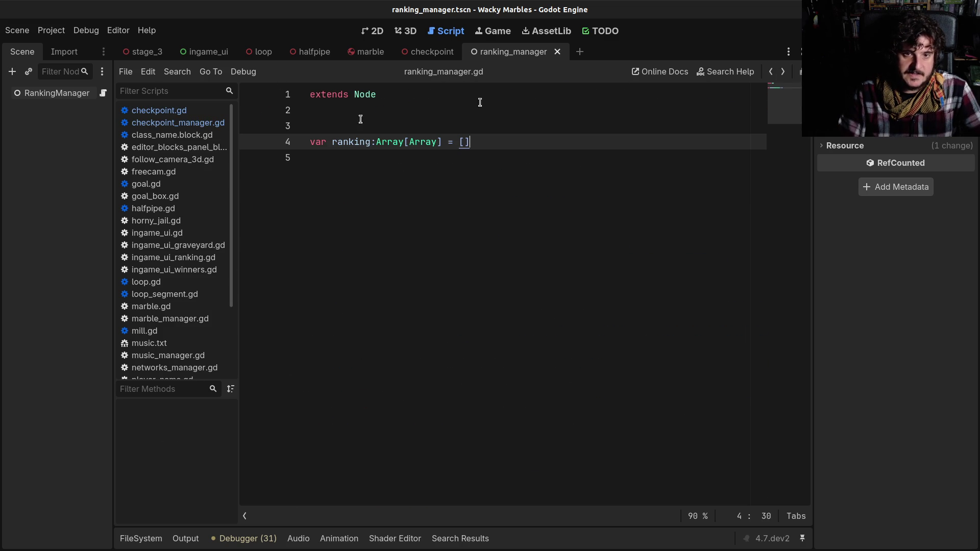
scroll(181, 325, down, 3)
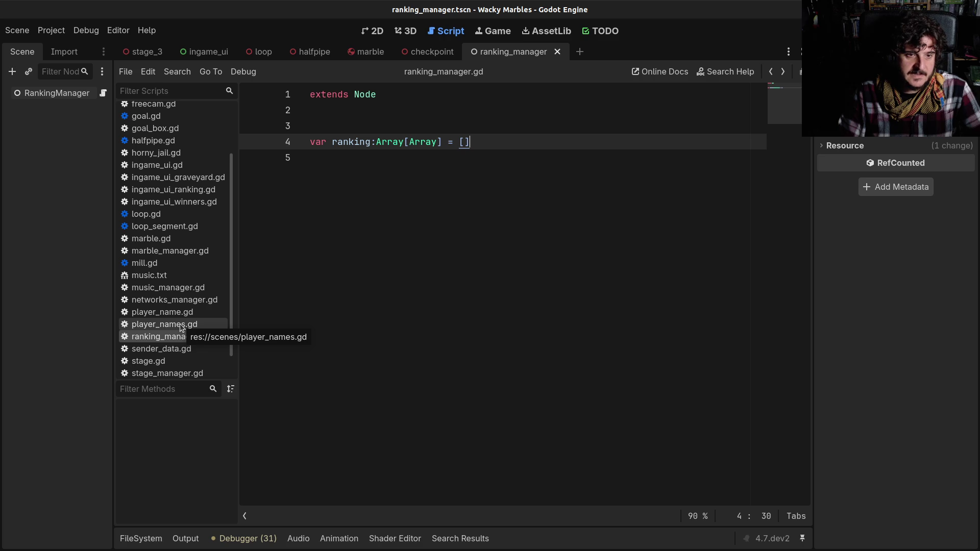